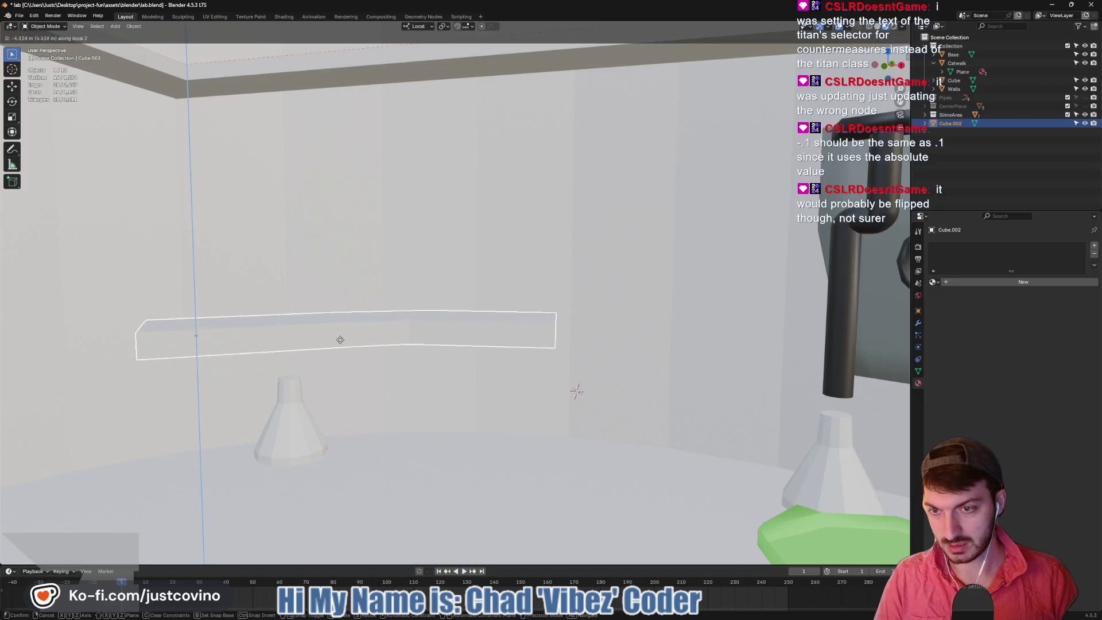
Confirm lowering the slab and make the Pipes collection visible again
left_click(419, 367)
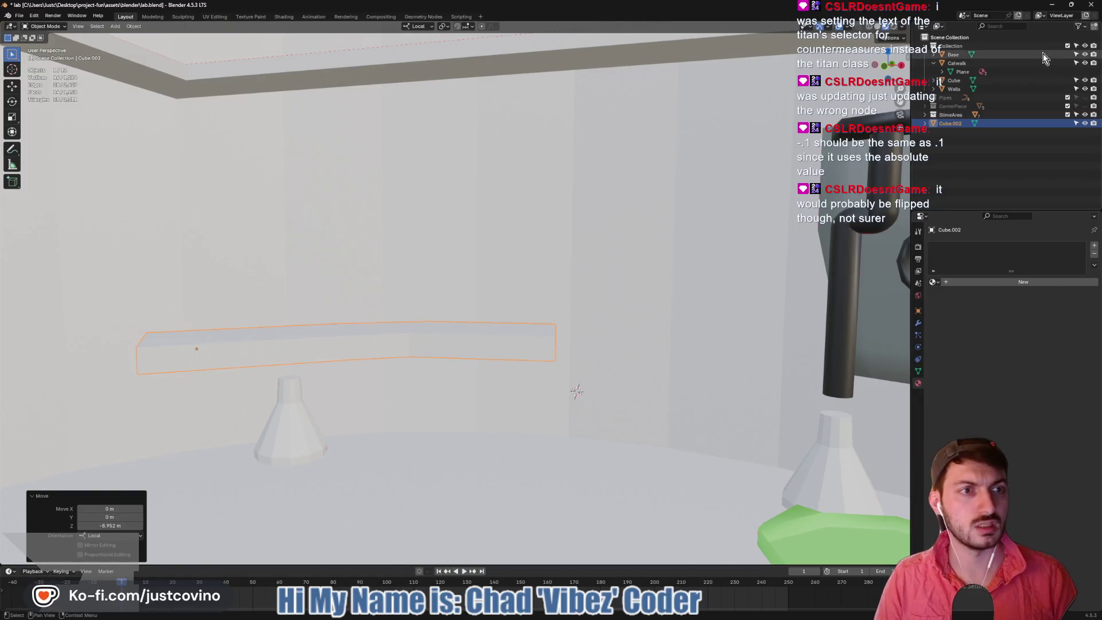
left_click(1068, 97)
middle_click_drag(689, 230, 571, 286)
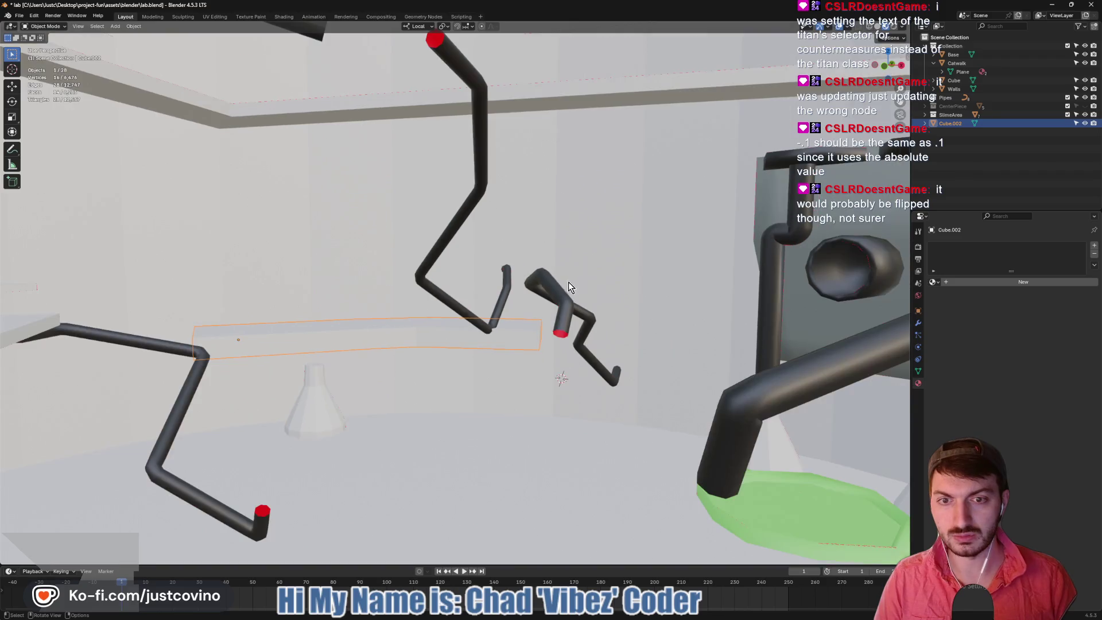
mouse_move(500, 289)
middle_mouse_down()
mouse_move(469, 302)
mouse_move(489, 342)
mouse_move(448, 298)
mouse_move(414, 309)
mouse_move(437, 285)
mouse_move(490, 265)
mouse_move(436, 275)
mouse_move(408, 316)
mouse_move(432, 315)
mouse_move(339, 320)
mouse_move(360, 287)
mouse_move(536, 364)
mouse_move(514, 323)
mouse_move(560, 327)
mouse_move(292, 253)
middle_mouse_up()
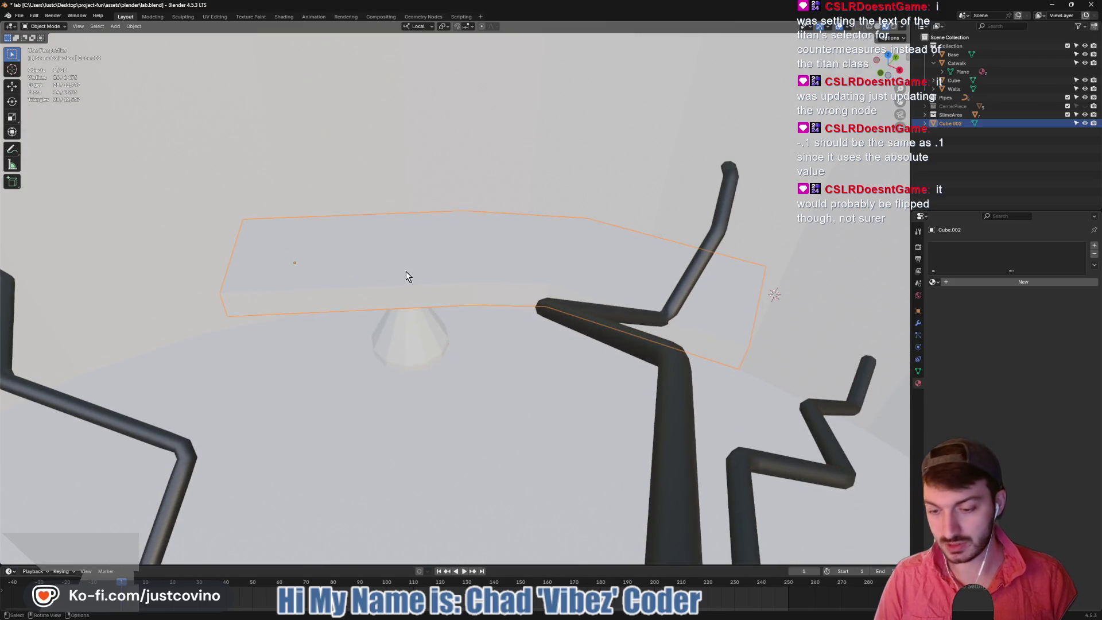
Move slab Cube.002 32.803 m back along local Y and enter Edit Mode
key("g")
key("x")
key("y")
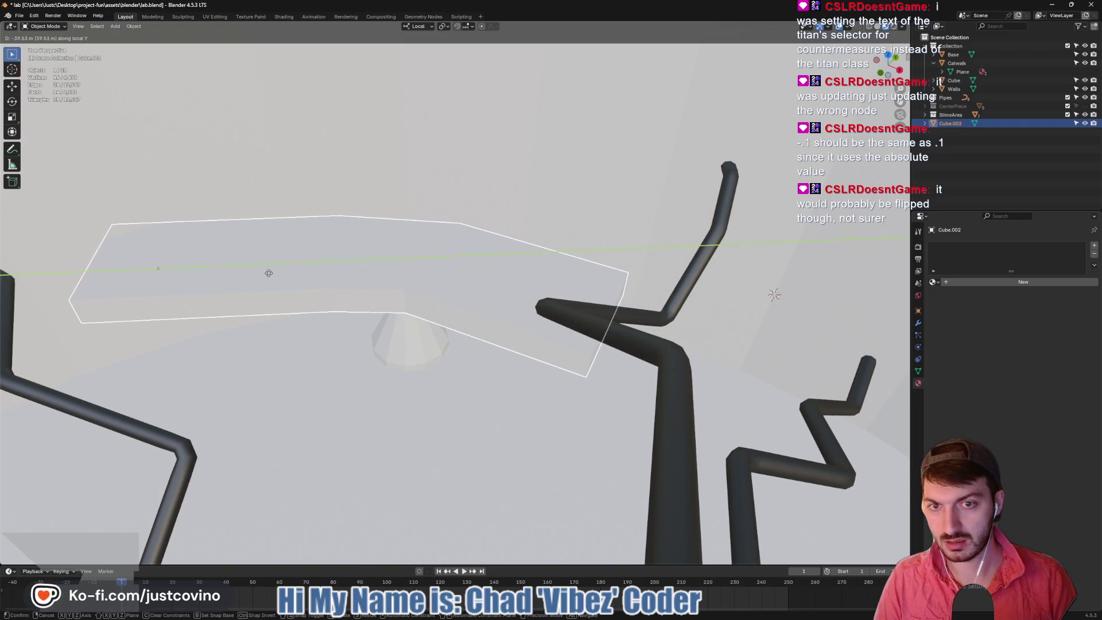
left_click(293, 288)
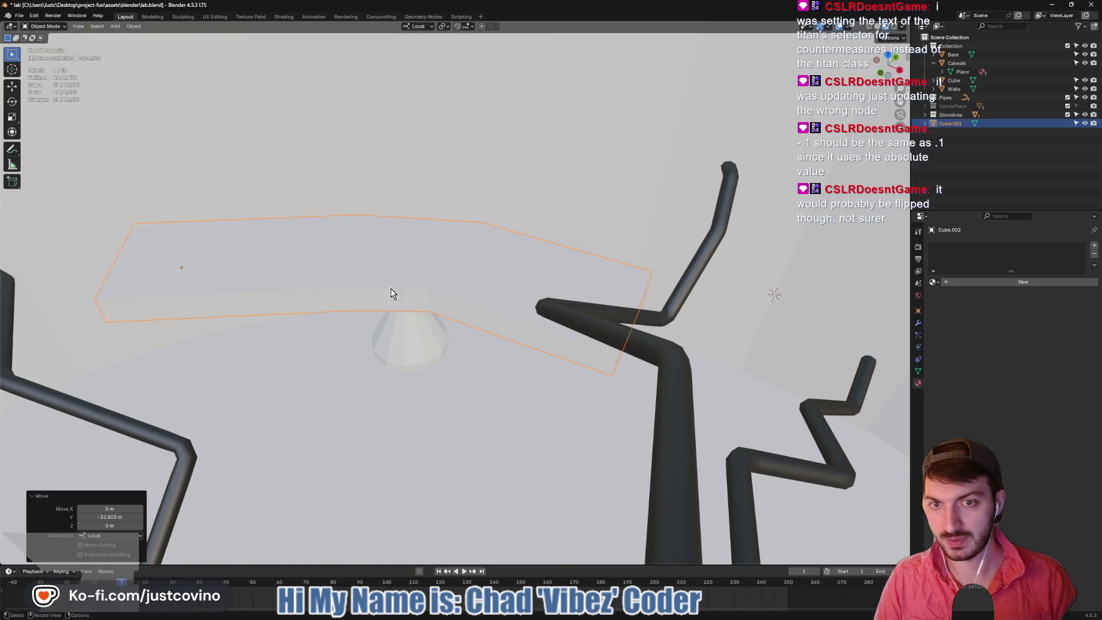
key("Tab")
mouse_move(488, 279)
middle_mouse_down()
mouse_move(452, 270)
mouse_move(534, 257)
mouse_move(551, 267)
middle_mouse_up()
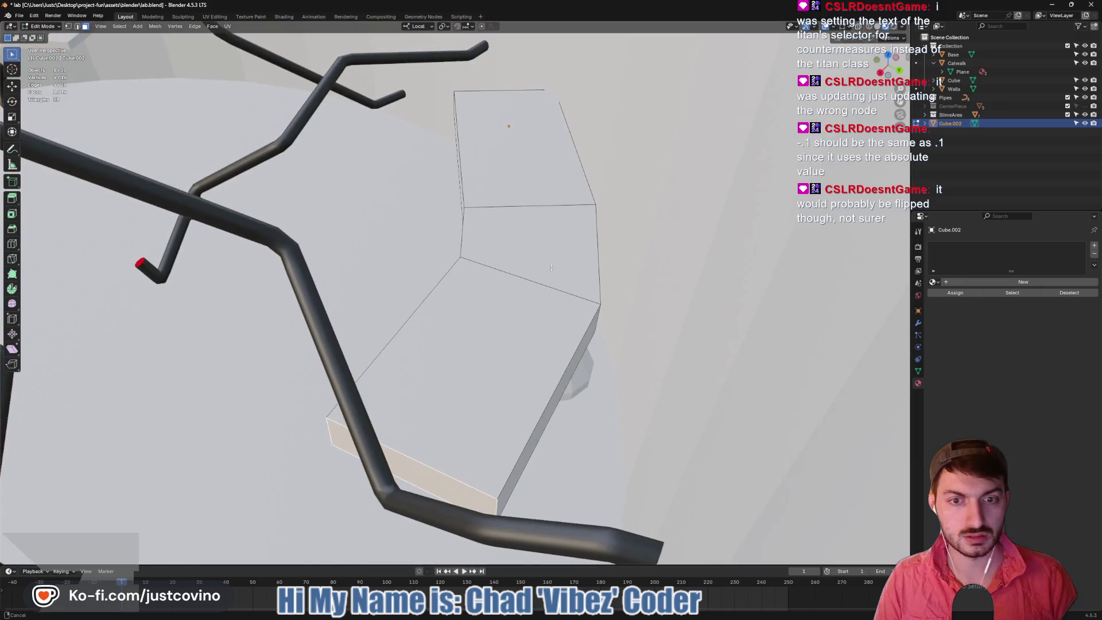
Slide the slab's narrow end face about -9.98 m along local X
left_click(572, 364)
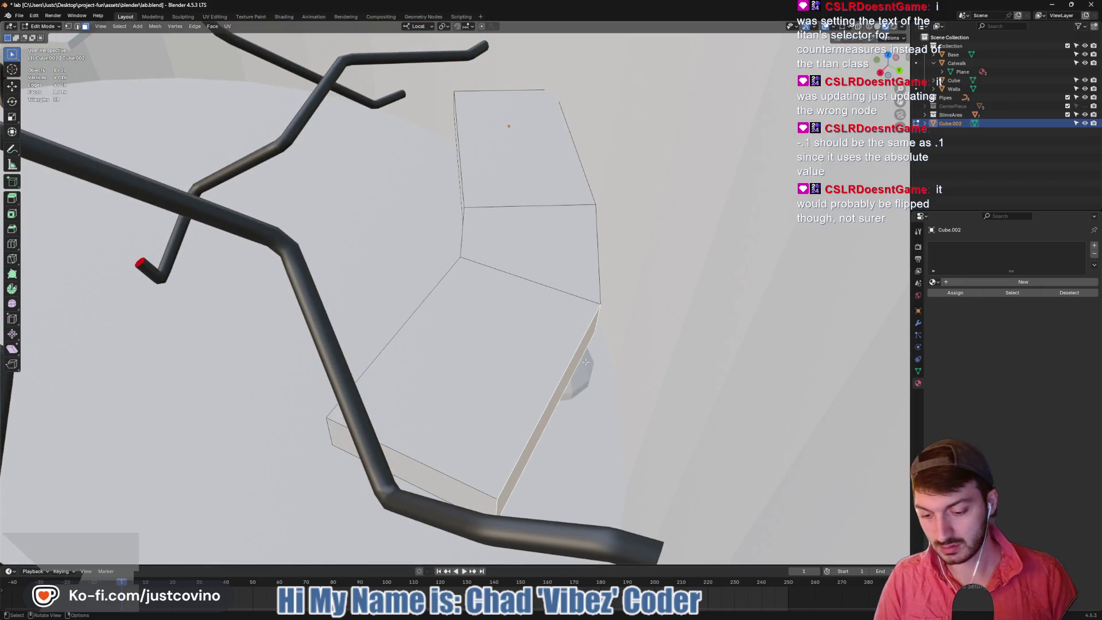
key("g")
key("x")
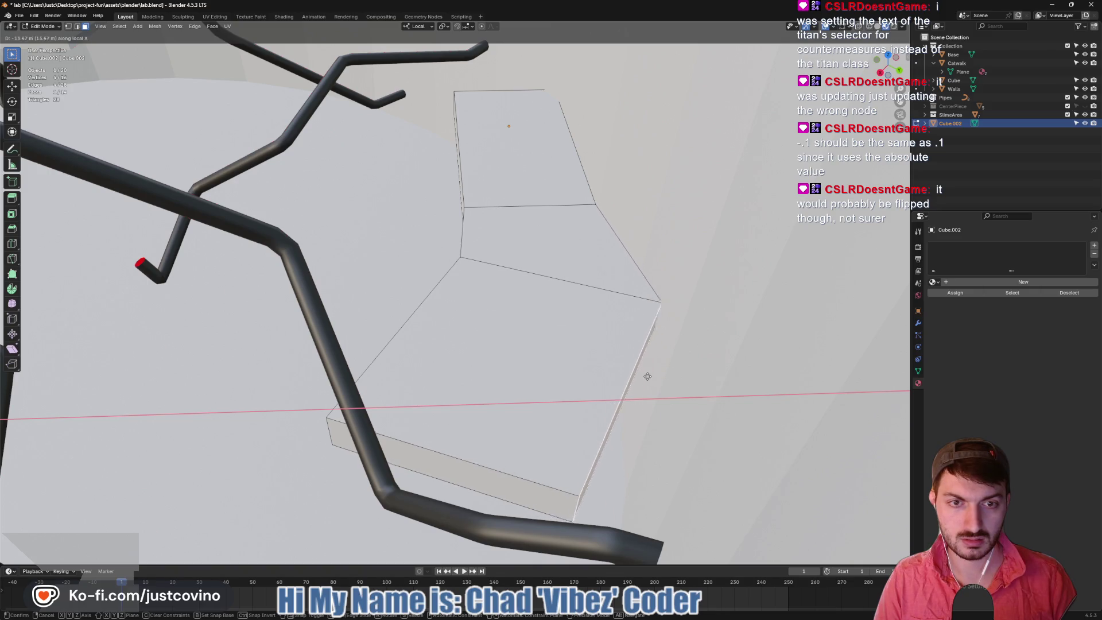
left_click(638, 378)
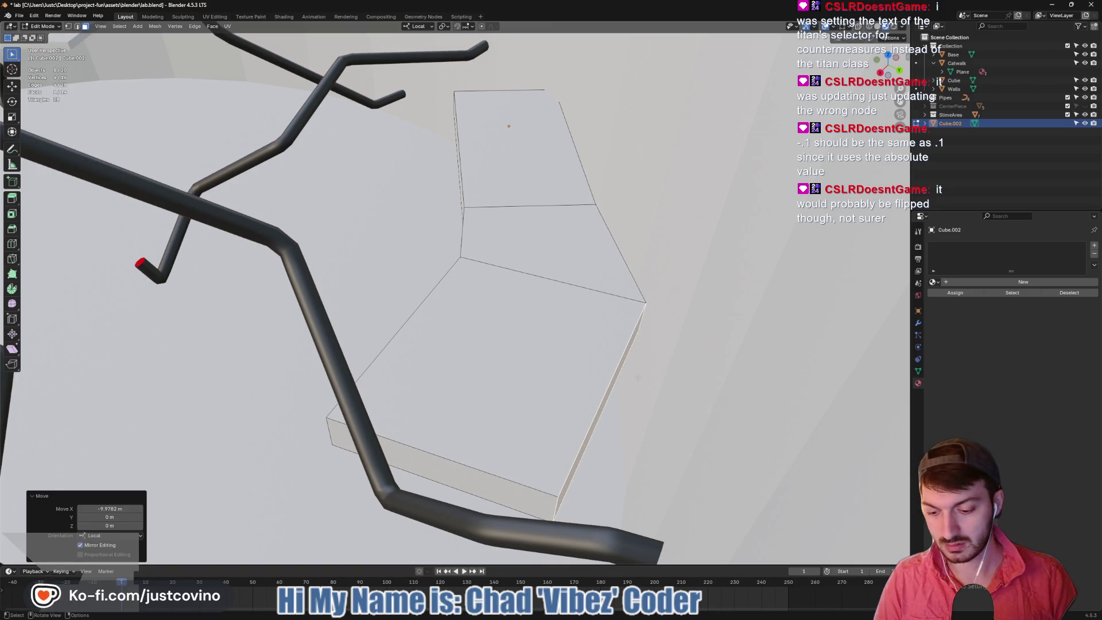
Select the large slab face and the faces beneath it for removal
middle_click_drag(427, 386, 483, 330)
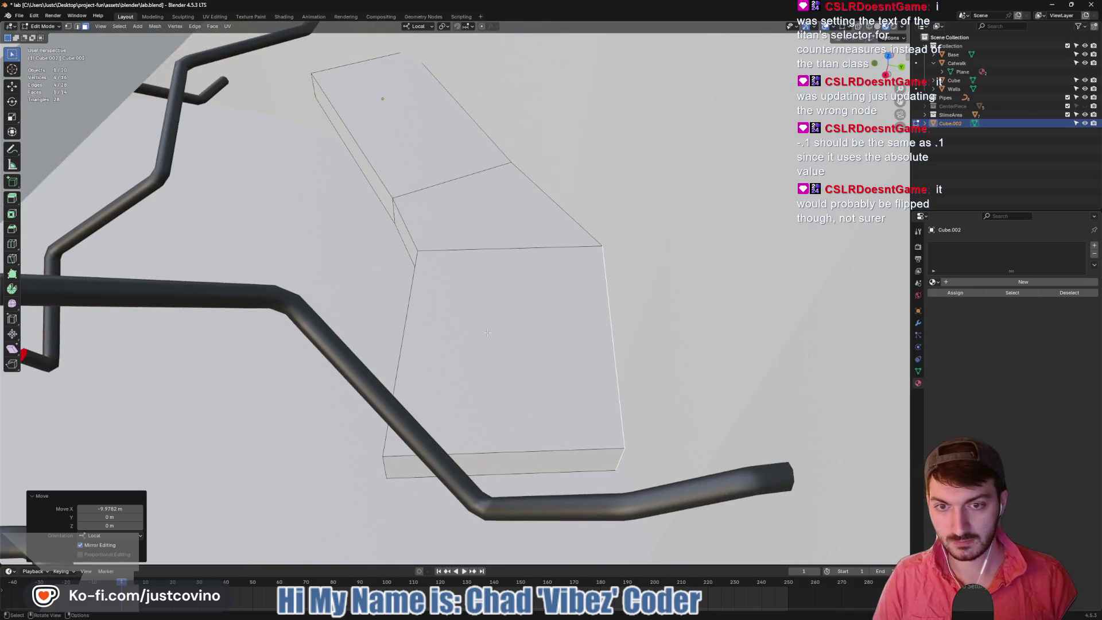
left_click(505, 350)
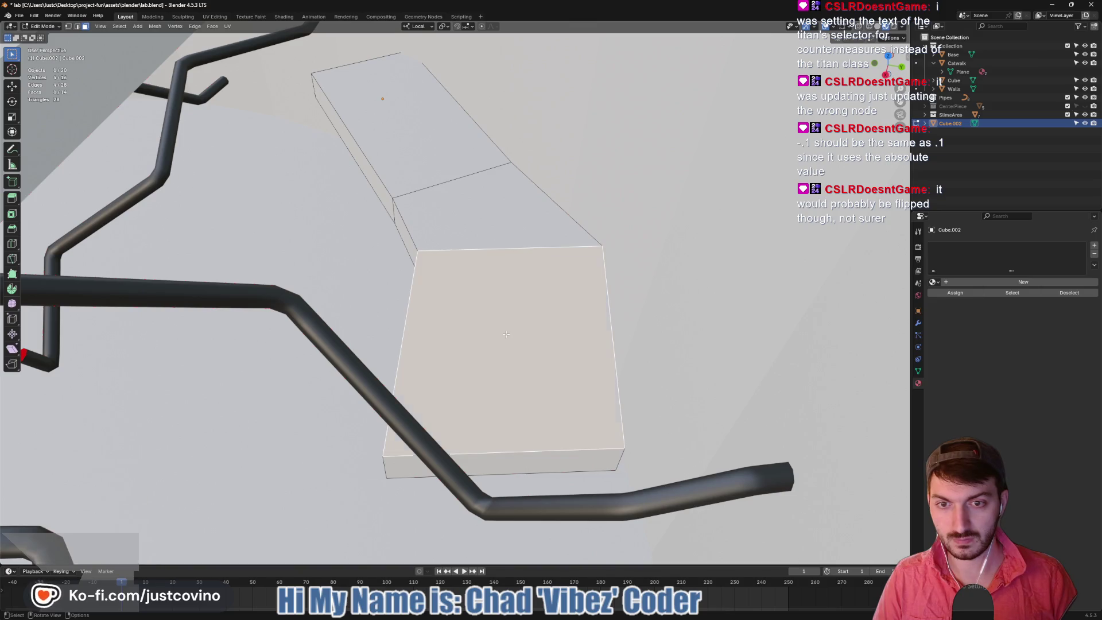
mouse_move(507, 367)
middle_mouse_down()
mouse_move(426, 383)
mouse_move(517, 381)
middle_mouse_up()
left_click(426, 383, "shift")
left_click(516, 381, "shift")
scroll(548, 387, "up", 5)
scroll(548, 387, "down", 5)
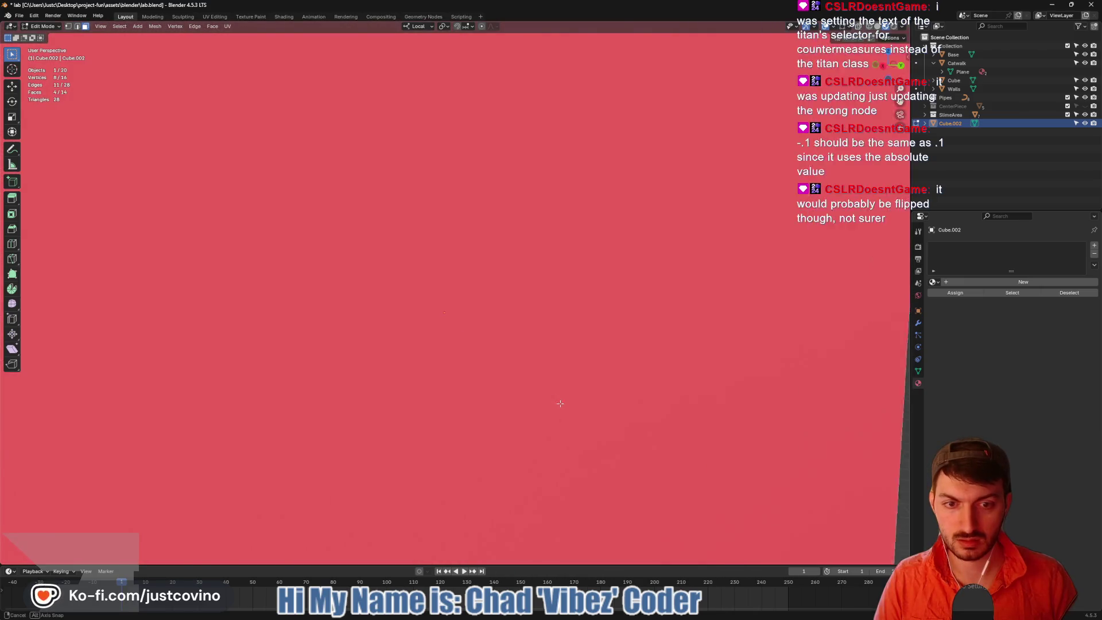
Add the right end face and delete the five selected faces
mouse_move(631, 413)
middle_mouse_down()
mouse_move(652, 418)
mouse_move(570, 427)
mouse_move(543, 349)
middle_mouse_up()
left_click(570, 427, "shift")
key("x")
left_click(571, 438)
Fill the slab's open end with a new face between two corner vertices
left_click(561, 295)
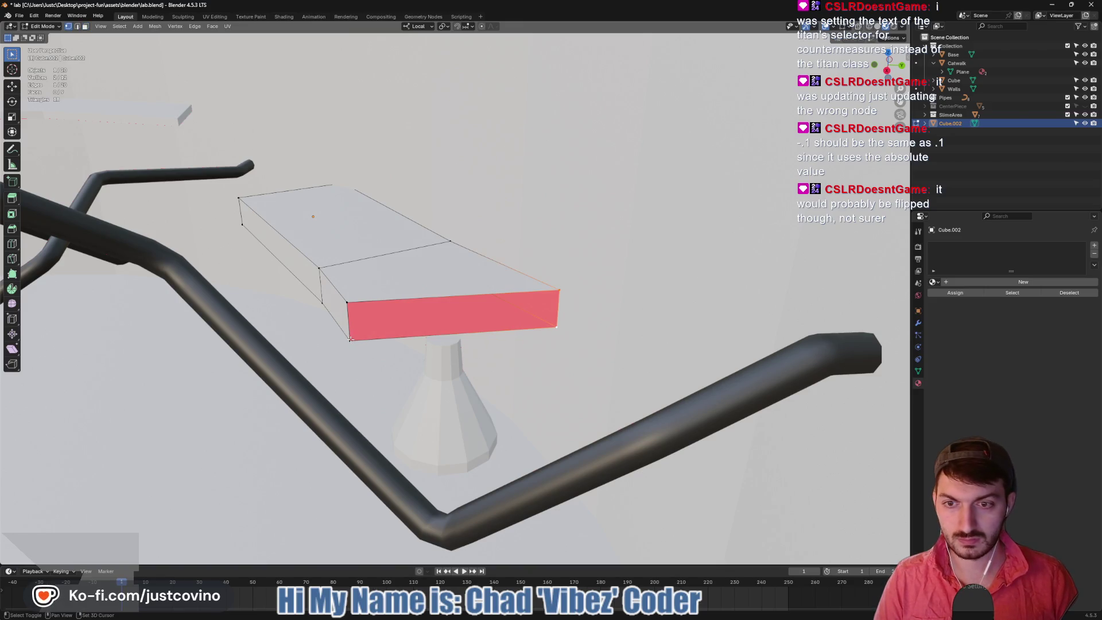
left_click(347, 304, "shift")
key("f")
mouse_move(424, 282)
middle_mouse_down()
mouse_move(478, 213)
mouse_move(424, 241)
mouse_move(413, 276)
mouse_move(450, 184)
mouse_move(489, 243)
mouse_move(384, 310)
middle_mouse_up()
In face select mode, start rotating the selection about local Z, about 7.94°
key("3")
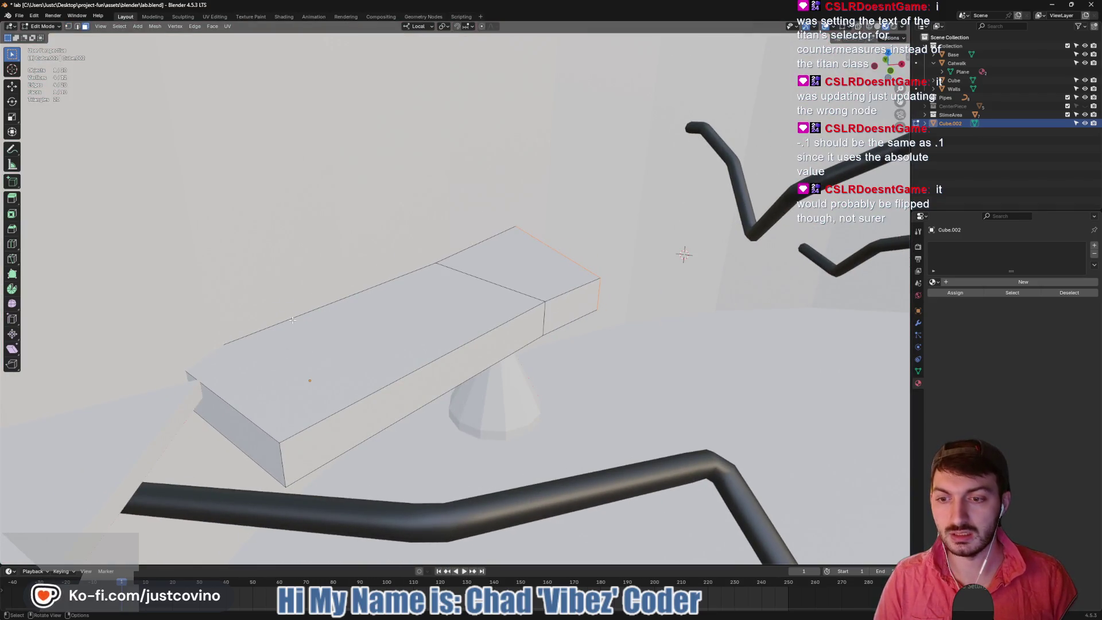
middle_click_drag(265, 413, 308, 372)
key("r")
key("z")
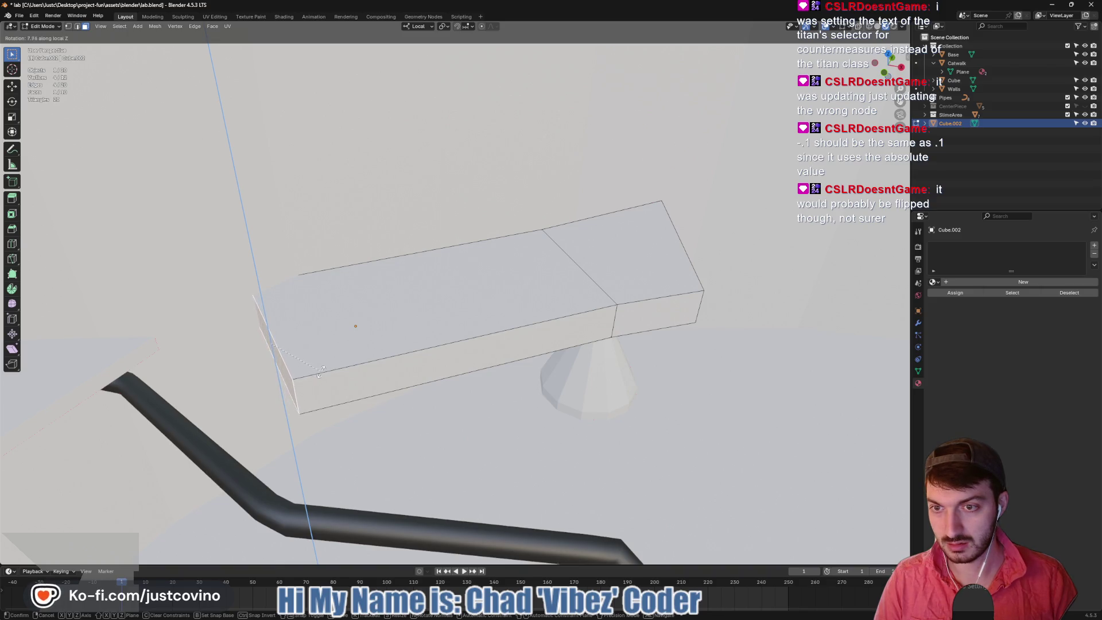
Finish the rotation, then move the whole slab mesh along local X
left_click(327, 373)
key("a")
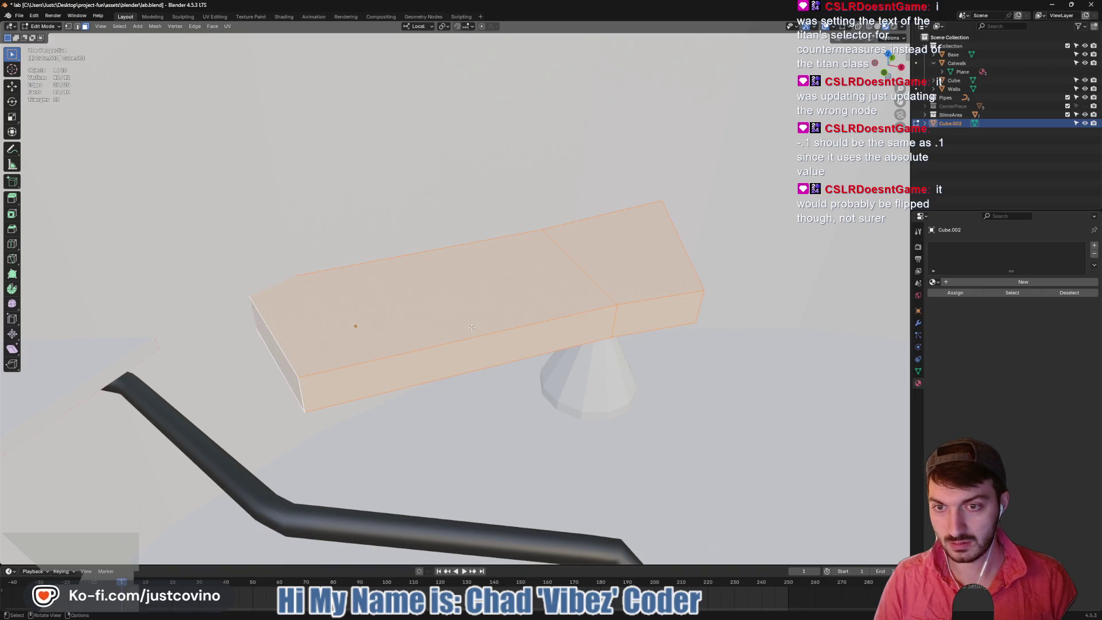
key("g")
key("x")
key("x")
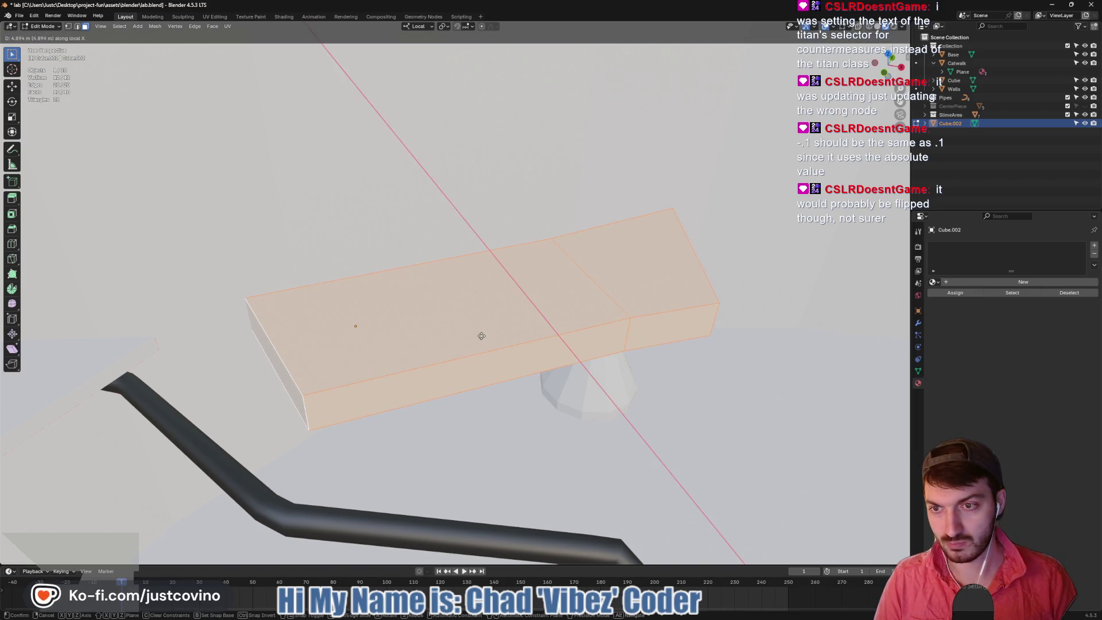
left_click(487, 337)
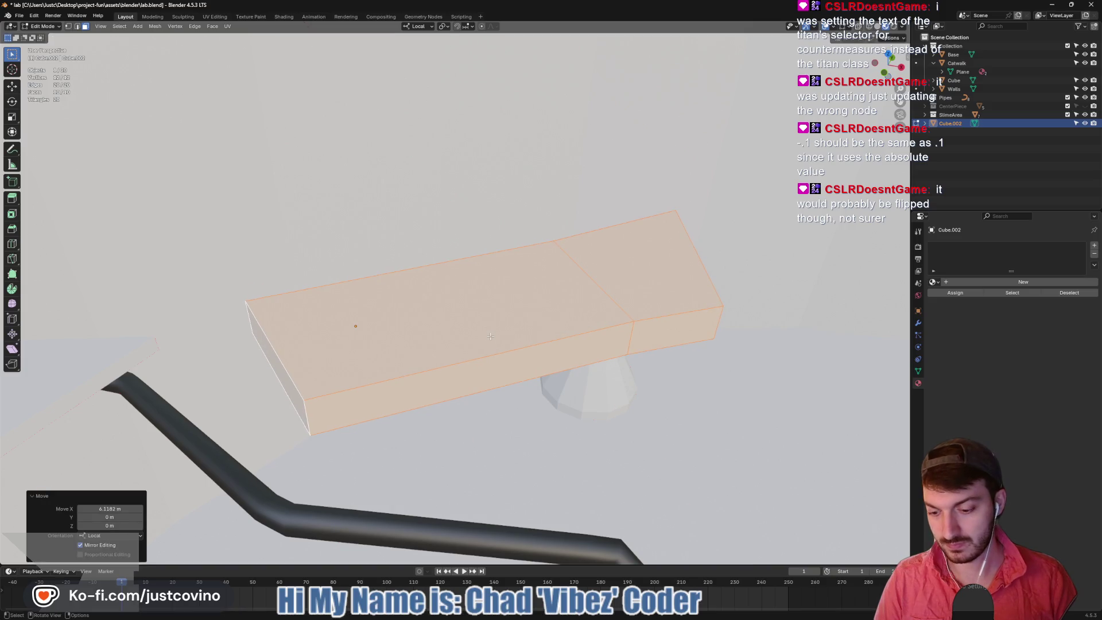
Undo the accidental face fill and rotate the slab 3.93° about local Z
key("f")
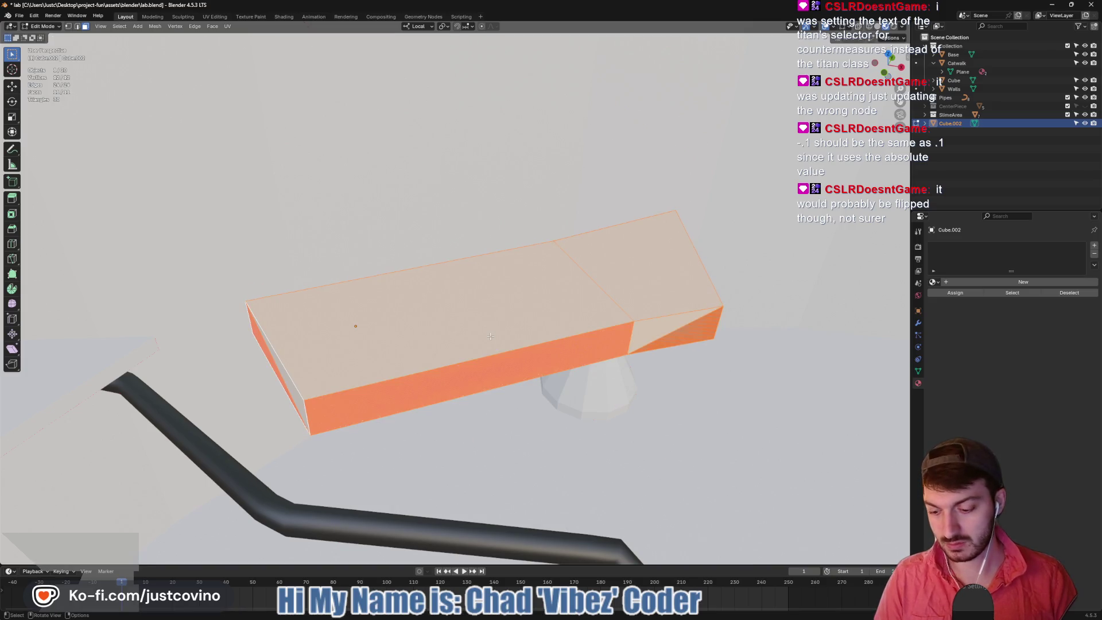
key("ctrl+z")
key("r")
key("z")
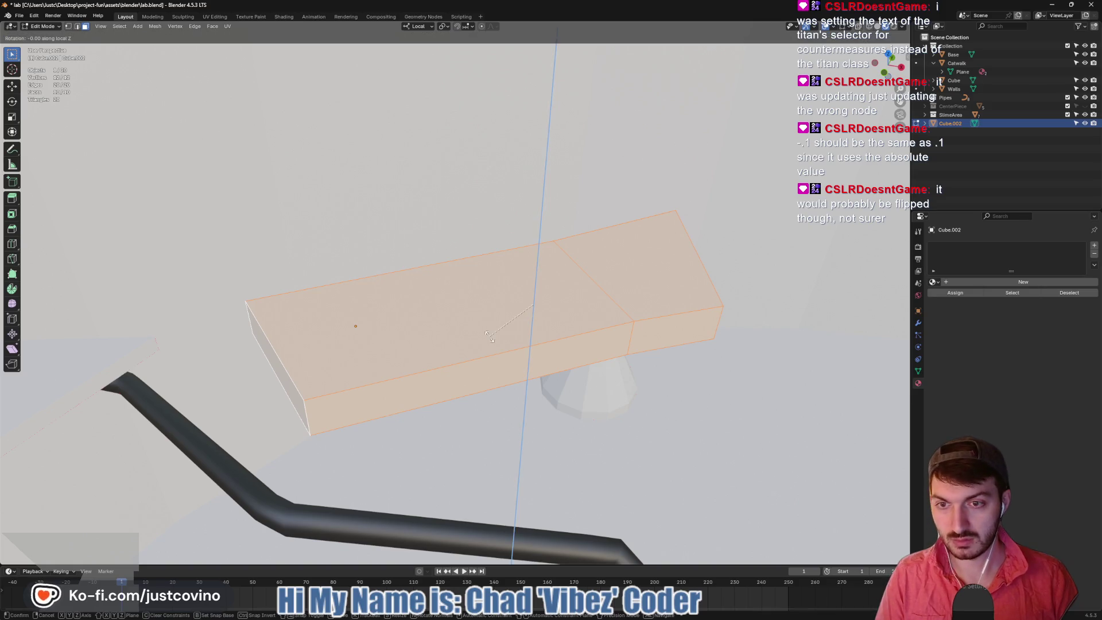
left_click(496, 335)
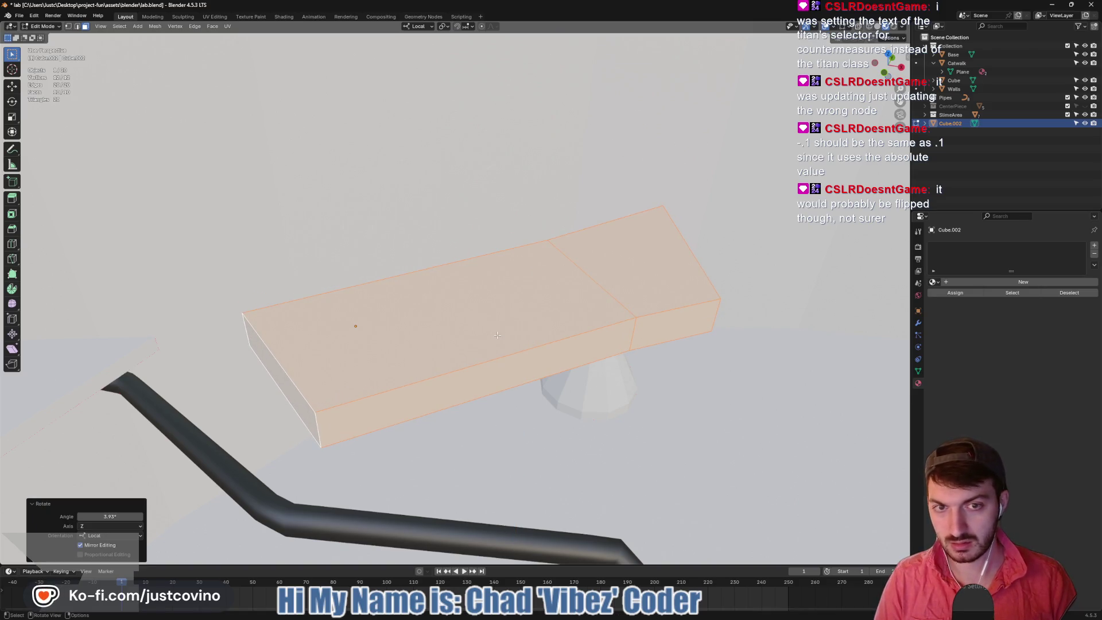
Shift the slab about -4.5 m along local X
key("g")
key("x")
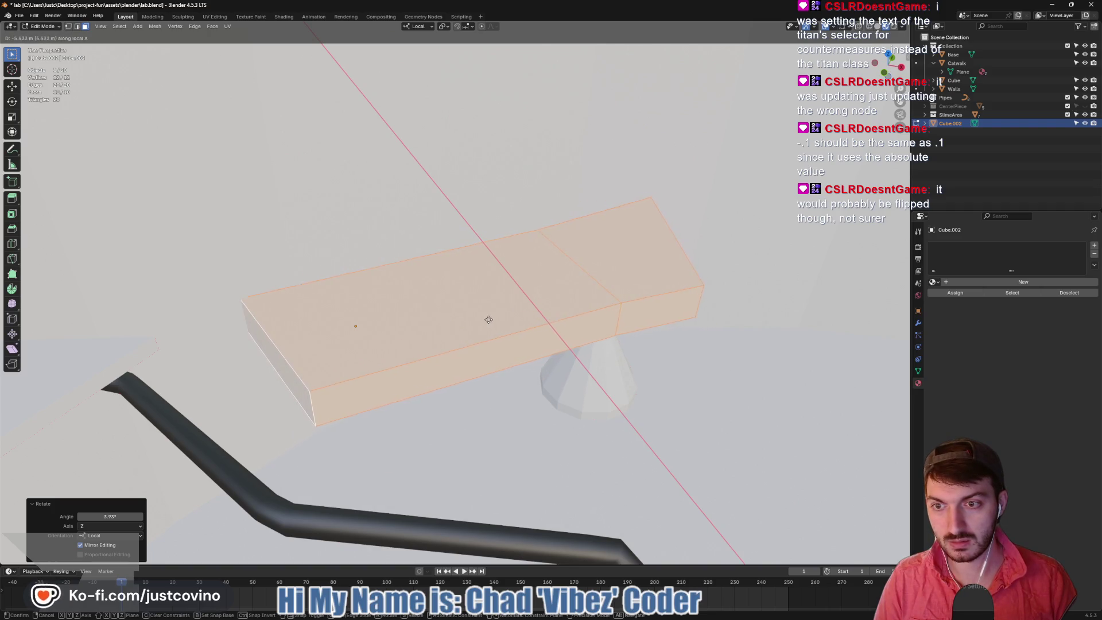
left_click(492, 321)
mouse_move(622, 236)
middle_mouse_down()
mouse_move(586, 276)
mouse_move(657, 307)
mouse_move(654, 132)
mouse_move(669, 159)
middle_mouse_up()
middle_click_drag(631, 313, 576, 336)
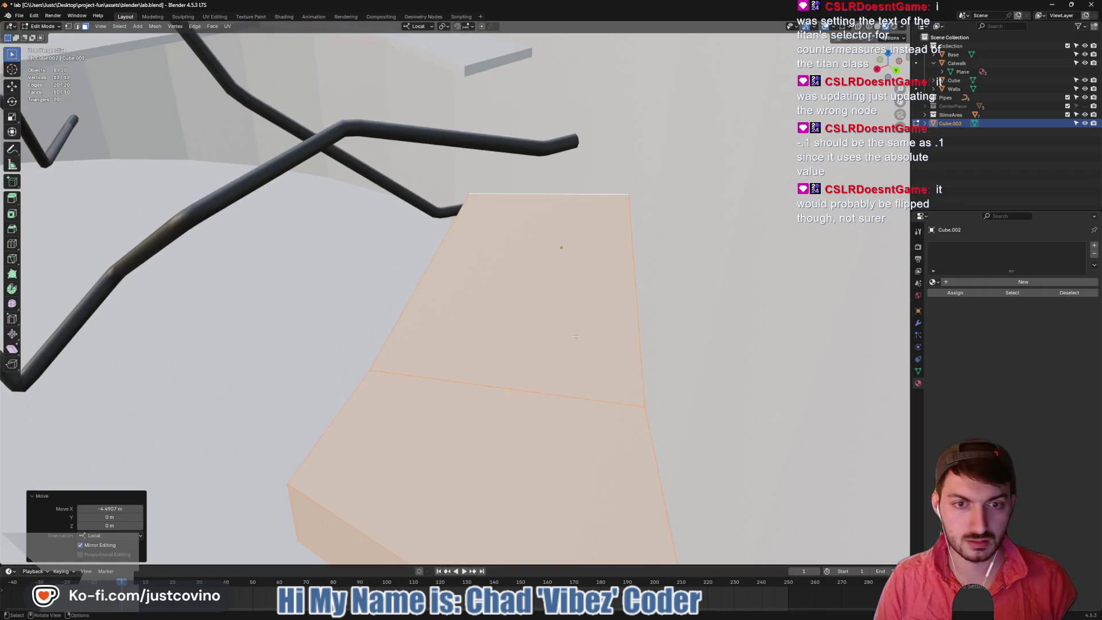
Nudge the slab slightly along local X
key("g")
key("x")
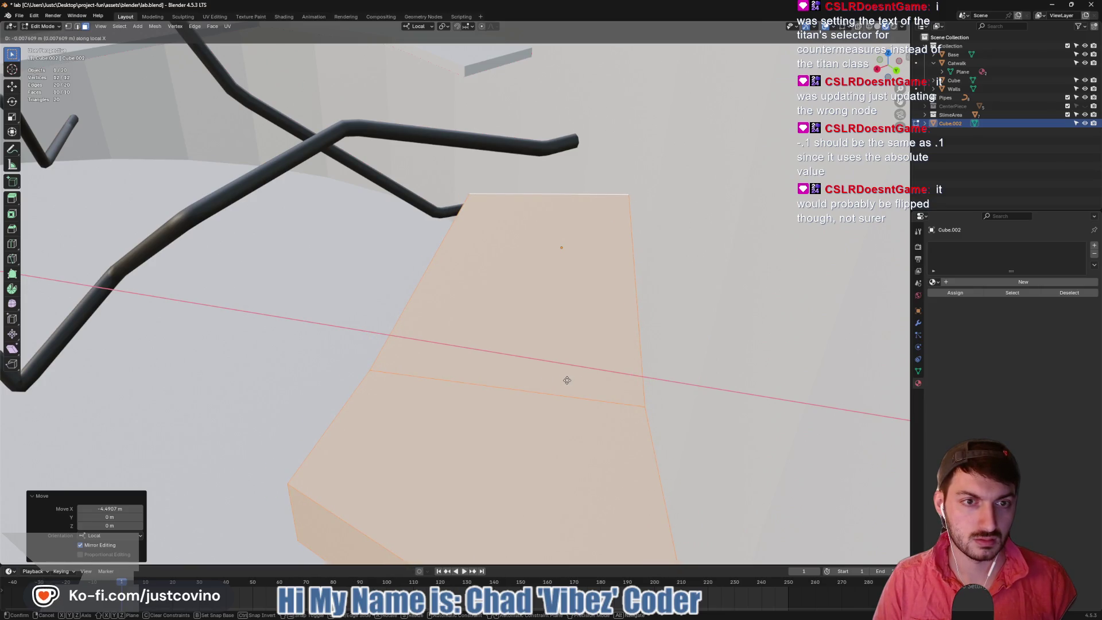
left_click(567, 381)
mouse_move(600, 345)
middle_mouse_down("ctrl")
mouse_move(586, 344)
mouse_move(614, 364)
mouse_move(641, 338)
mouse_move(537, 326)
middle_mouse_up("ctrl")
Select one side edge of the slab and slide it along local X
left_click(591, 384)
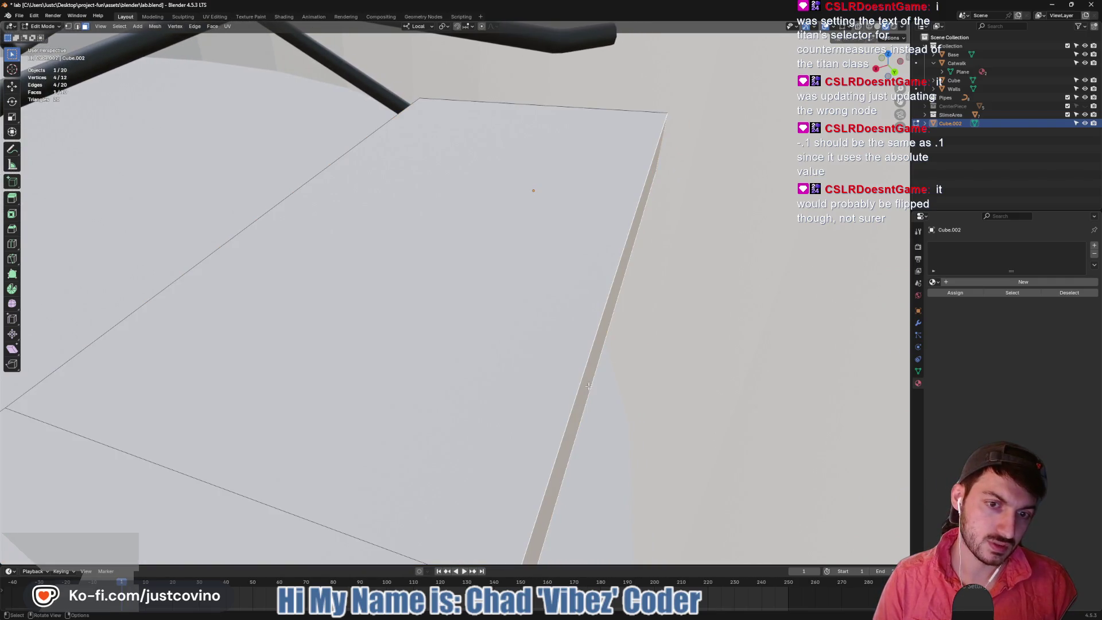
mouse_move(551, 400)
middle_mouse_down("ctrl")
mouse_move(573, 391)
mouse_move(539, 445)
mouse_move(529, 432)
mouse_move(551, 448)
middle_mouse_up("ctrl")
key("2")
left_click(539, 454)
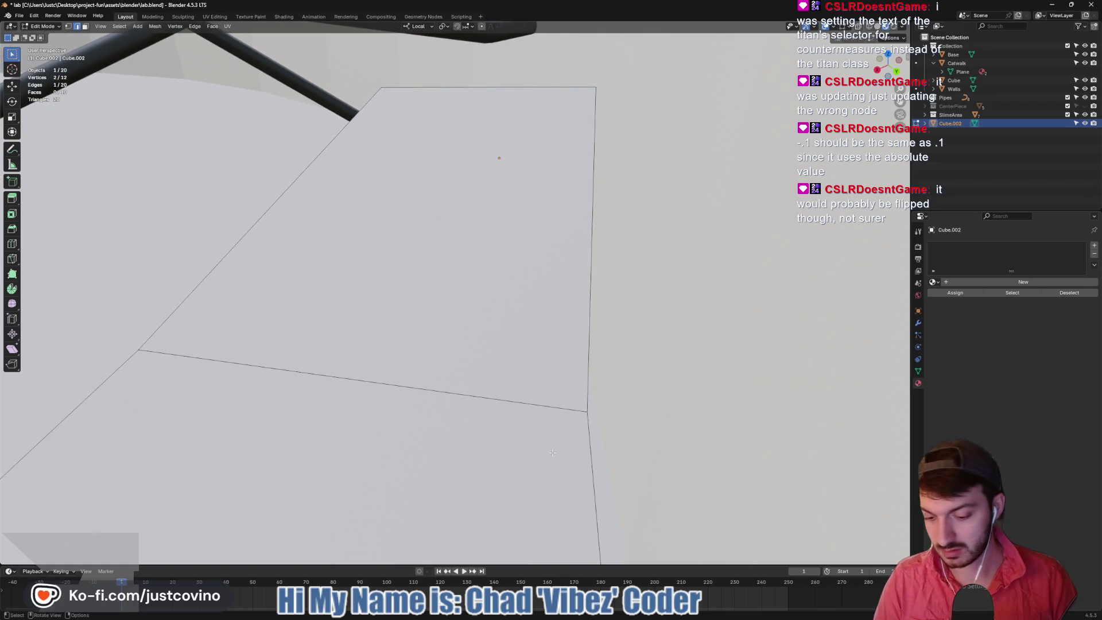
key("g")
key("x")
key("x")
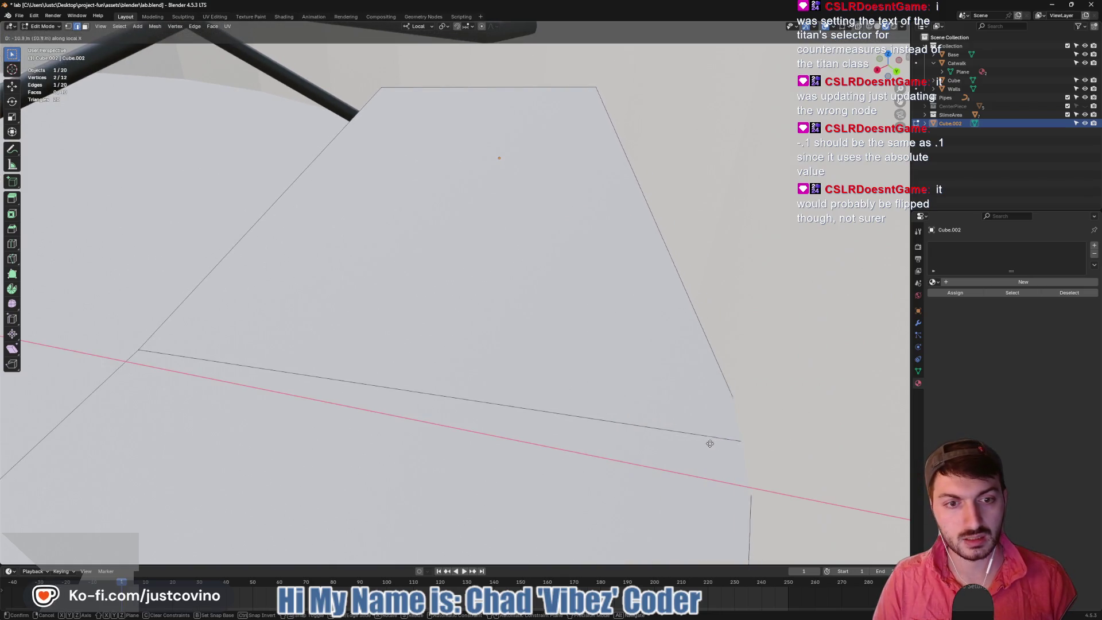
left_click(693, 444)
Move a vertical edge of the slab along local X to bend it
middle_click_drag(693, 443, 423, 409)
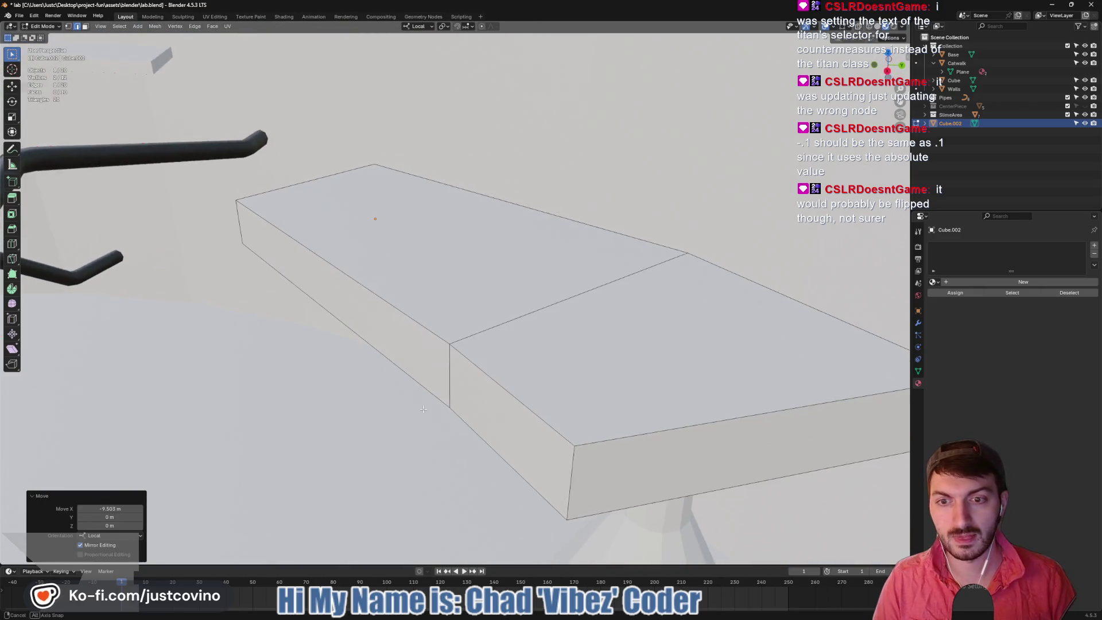
left_click(448, 367)
key("g")
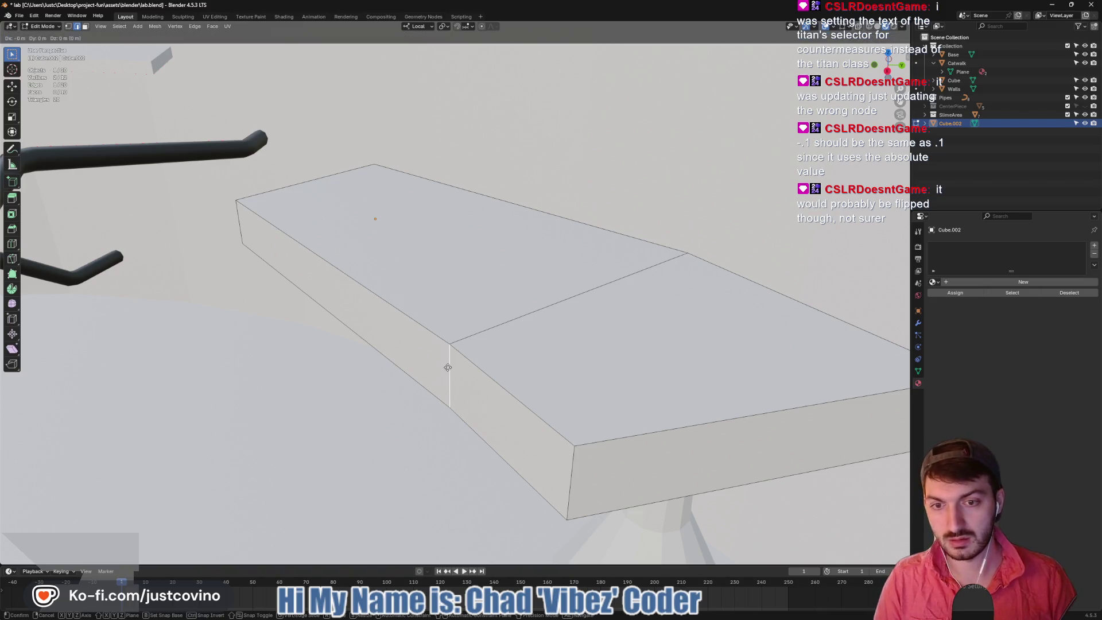
key("x")
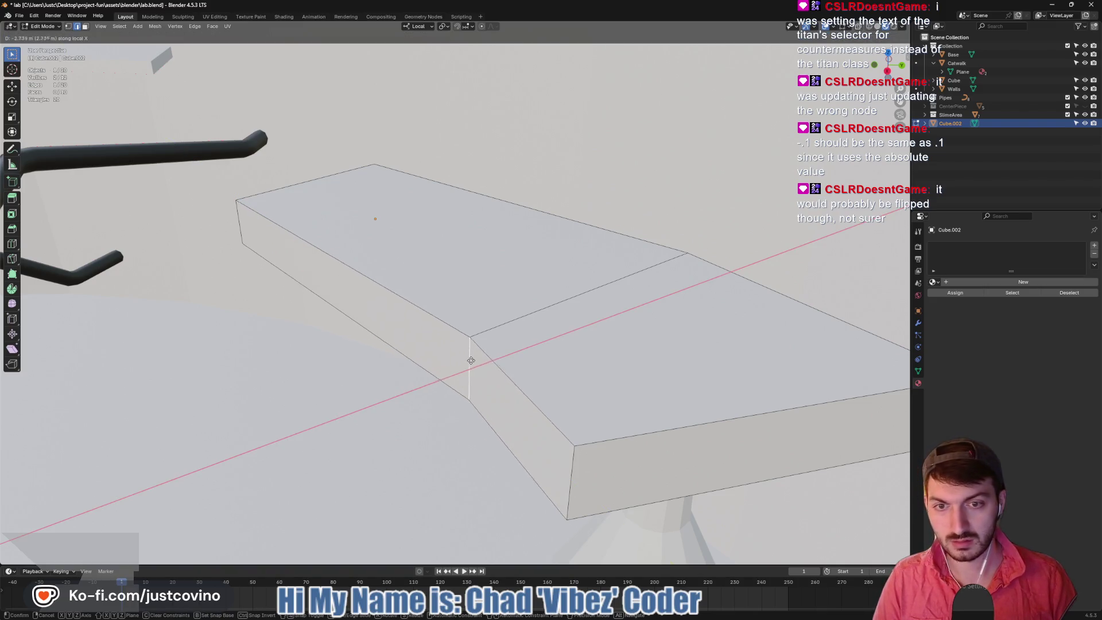
left_click(525, 343)
Vertex-slide another vertical side edge further along the block
mouse_move(524, 343)
middle_mouse_down()
mouse_move(569, 345)
mouse_move(418, 434)
middle_mouse_up()
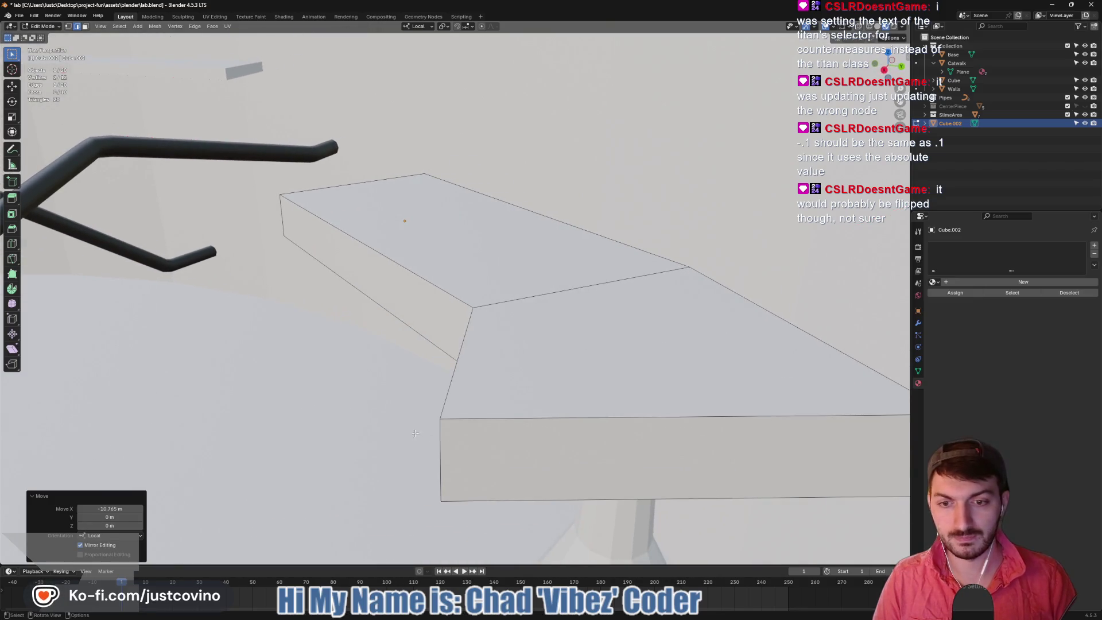
left_click(443, 455)
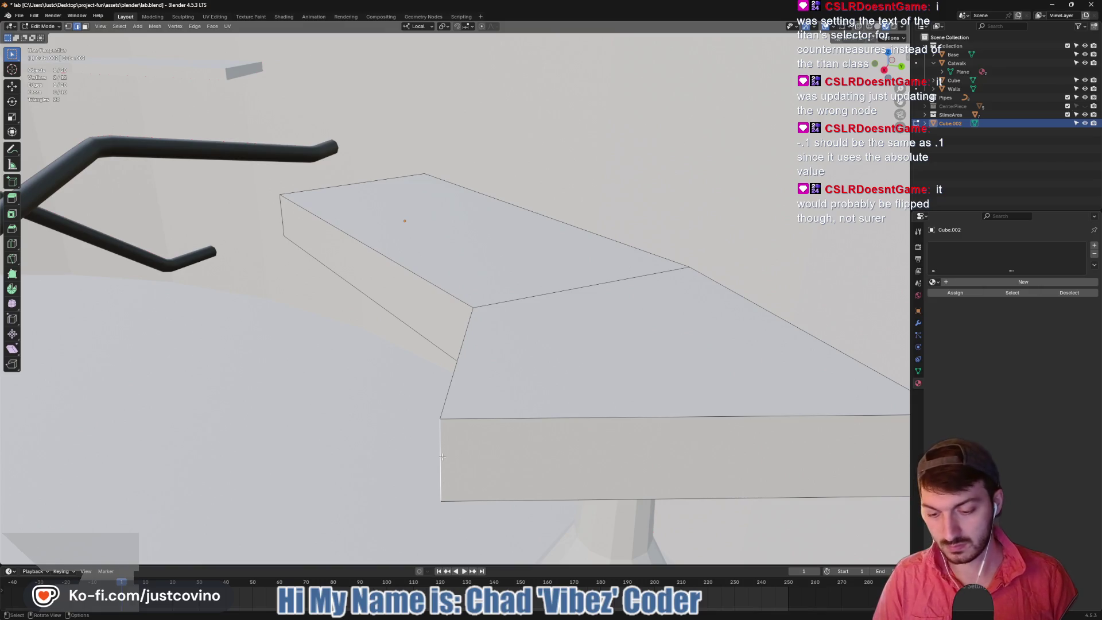
key("shift+v")
left_click(661, 380)
Extrude the end face about 24.4 m into a third section and leave Edit Mode
mouse_move(661, 380)
middle_mouse_down()
mouse_move(423, 408)
mouse_move(518, 398)
mouse_move(563, 347)
middle_mouse_up()
left_click(563, 347)
key("e")
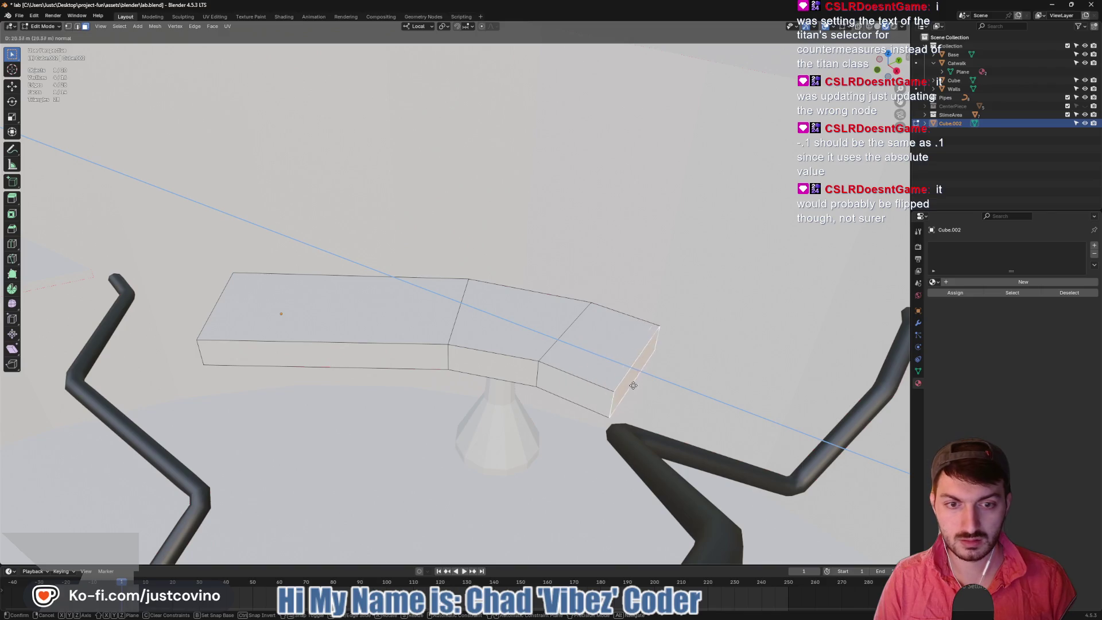
left_click(645, 390)
mouse_move(644, 391)
middle_mouse_down()
mouse_move(632, 400)
mouse_move(692, 379)
mouse_move(631, 366)
middle_mouse_up()
key("Tab")
Raise Flask.002 vertically above the slab
left_click(545, 397)
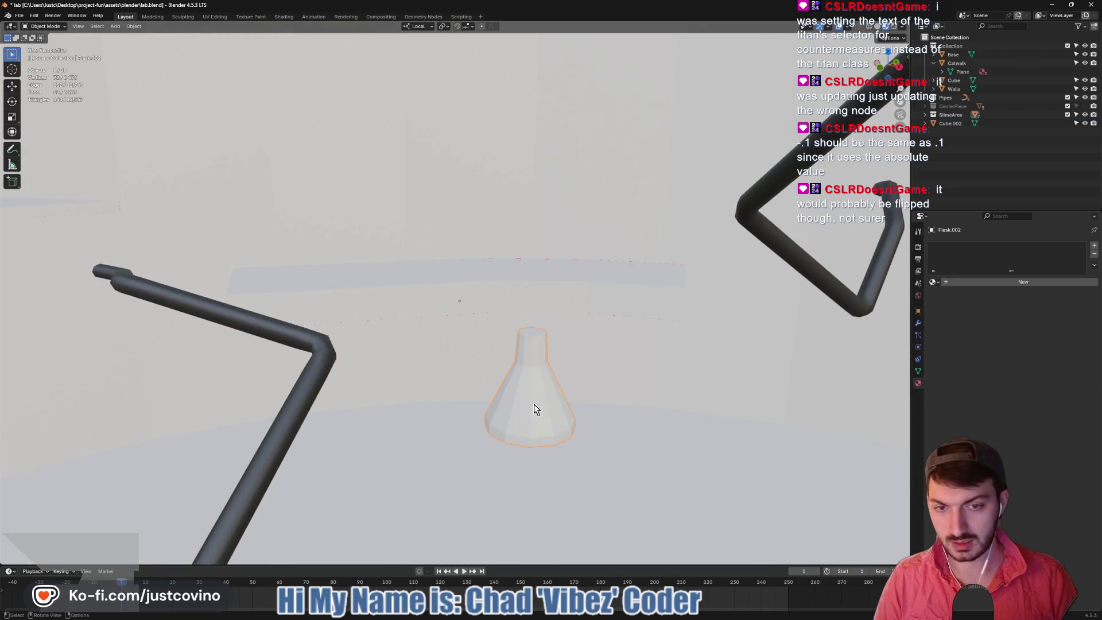
key("g")
key("z")
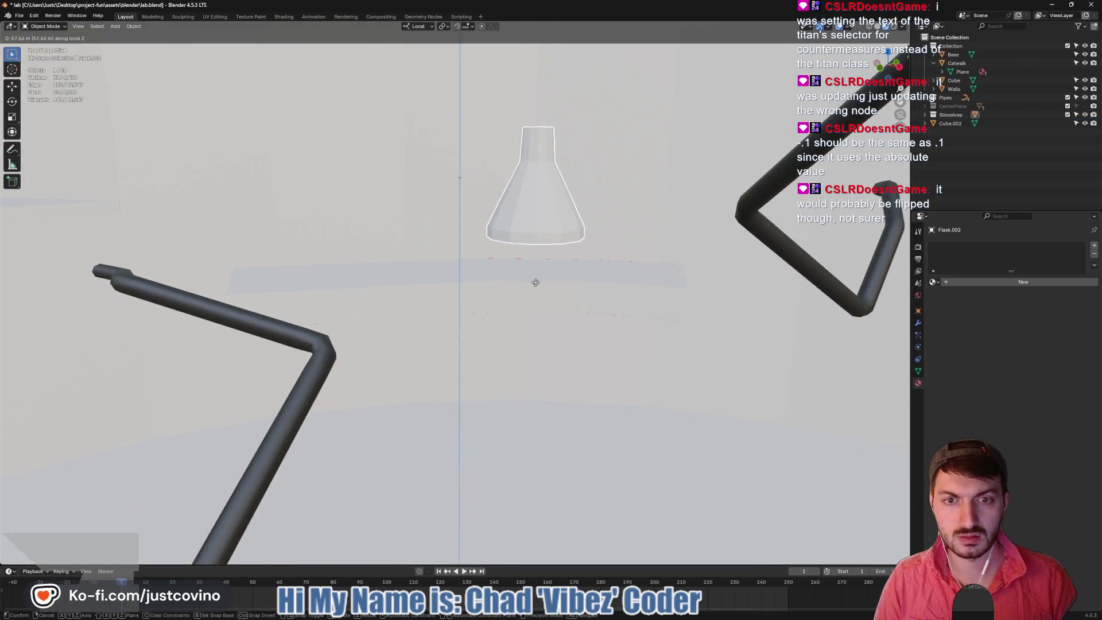
left_click(538, 292)
Select Cube.002, frame it in the view, and enter Edit Mode with face selection
left_click(436, 287)
key("KP_Decimal")
middle_click_drag(449, 280, 449, 288)
key("Tab")
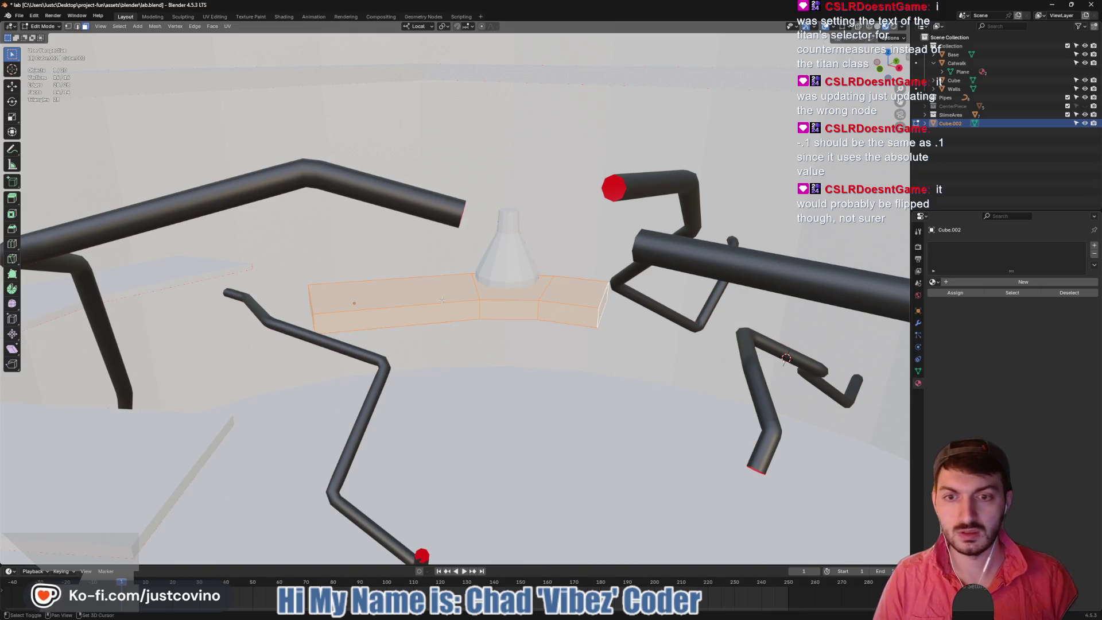
key("Tab")
key("Tab")
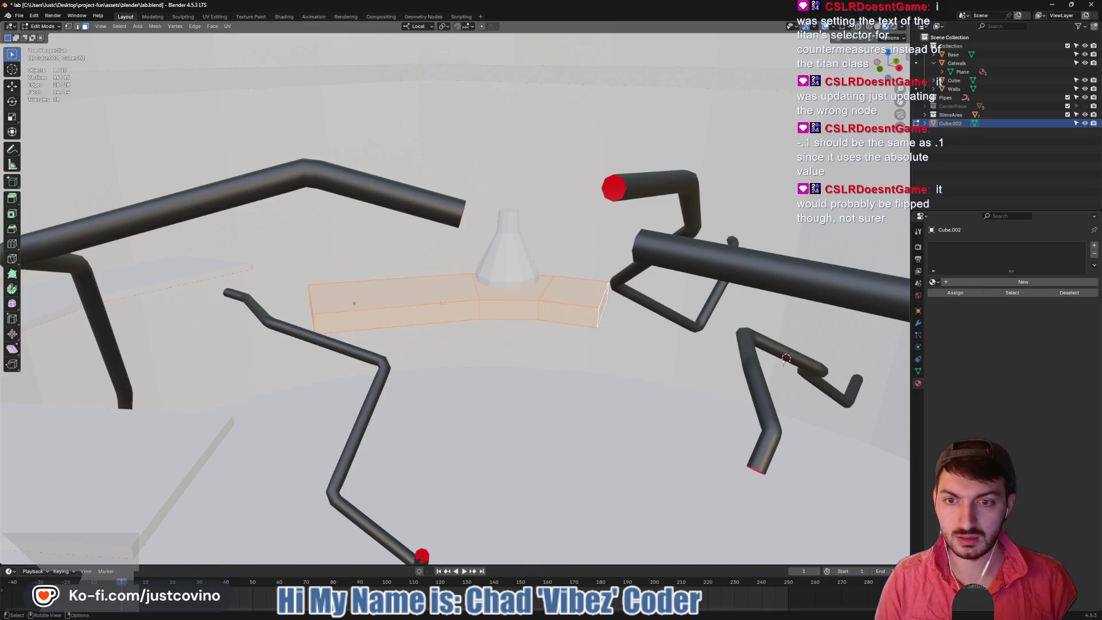
Select the slab's three top faces, keeping the left one active
left_click(406, 298)
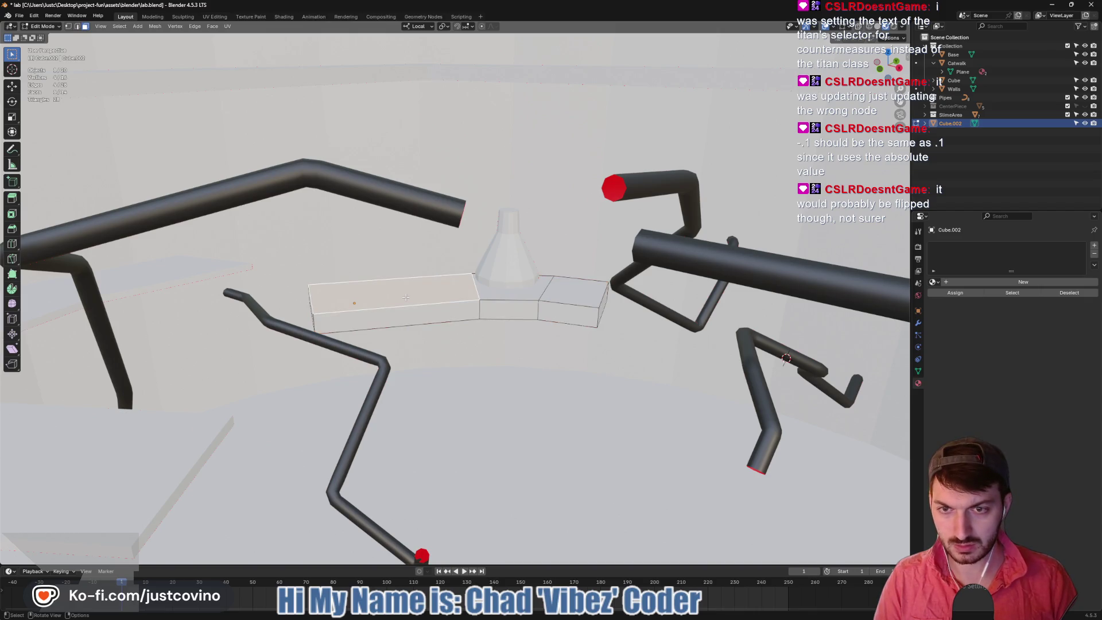
left_click(517, 297, "shift")
left_click(573, 291, "shift")
left_click(421, 307, "shift")
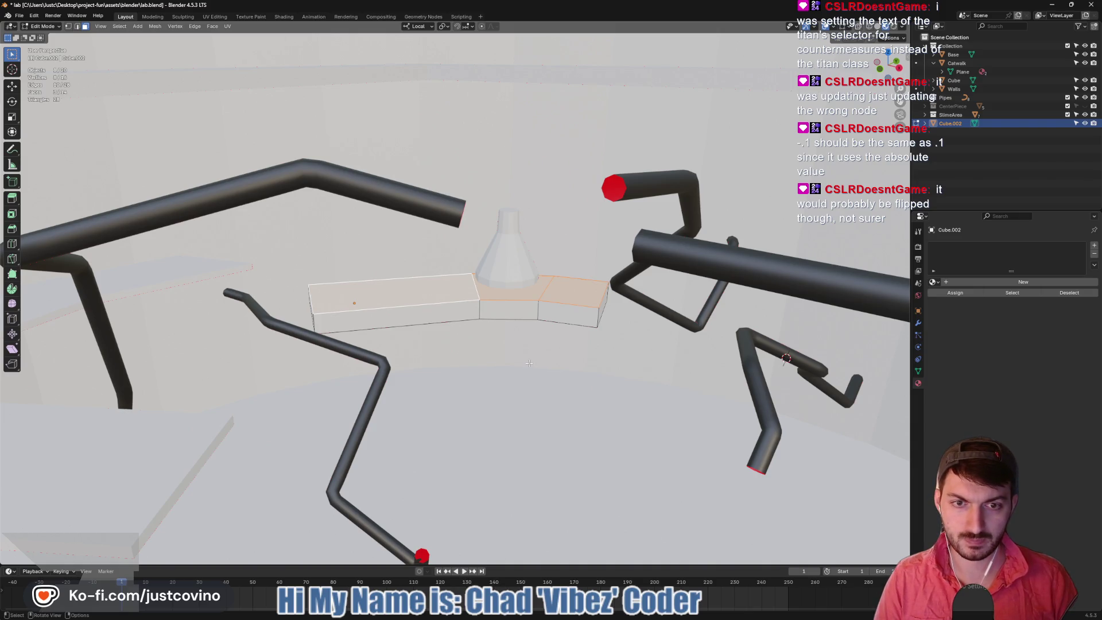
key("KP_1")
scroll(546, 342, "up", 3)
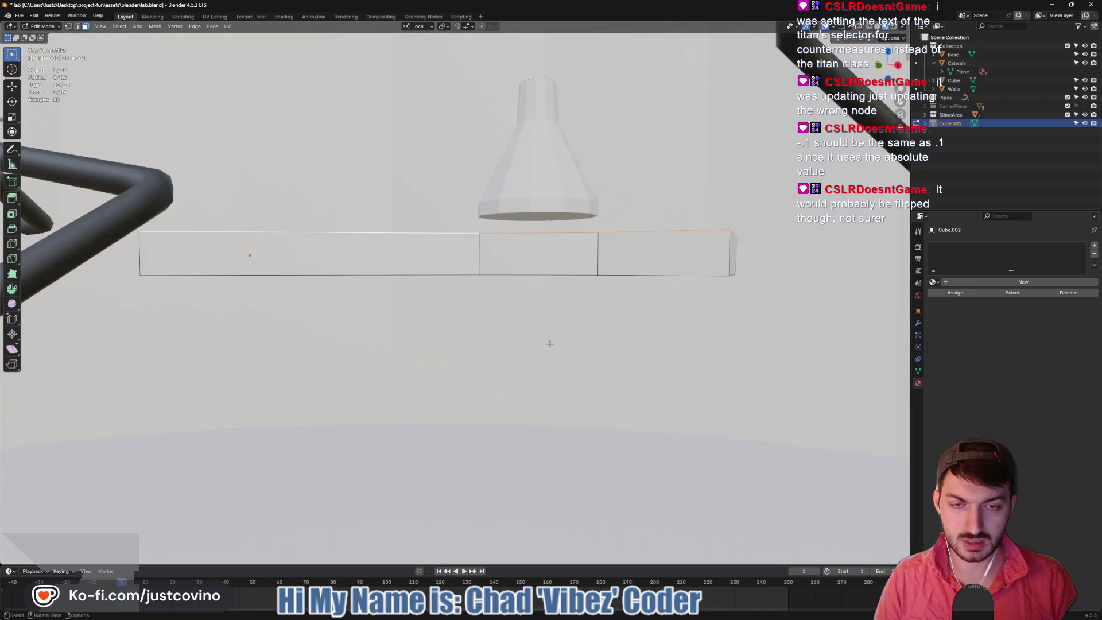
middle_click_drag(545, 343, 549, 334)
middle_click_drag(639, 235, 514, 338)
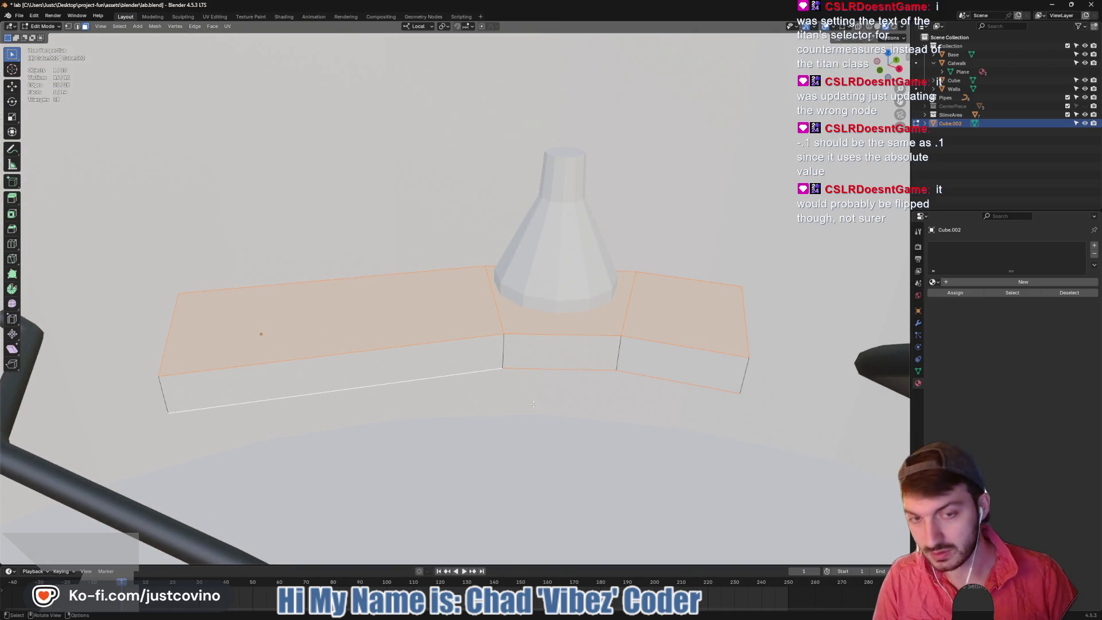
Inset the three top faces by 0.103 m and add a new material to the slab
key("i")
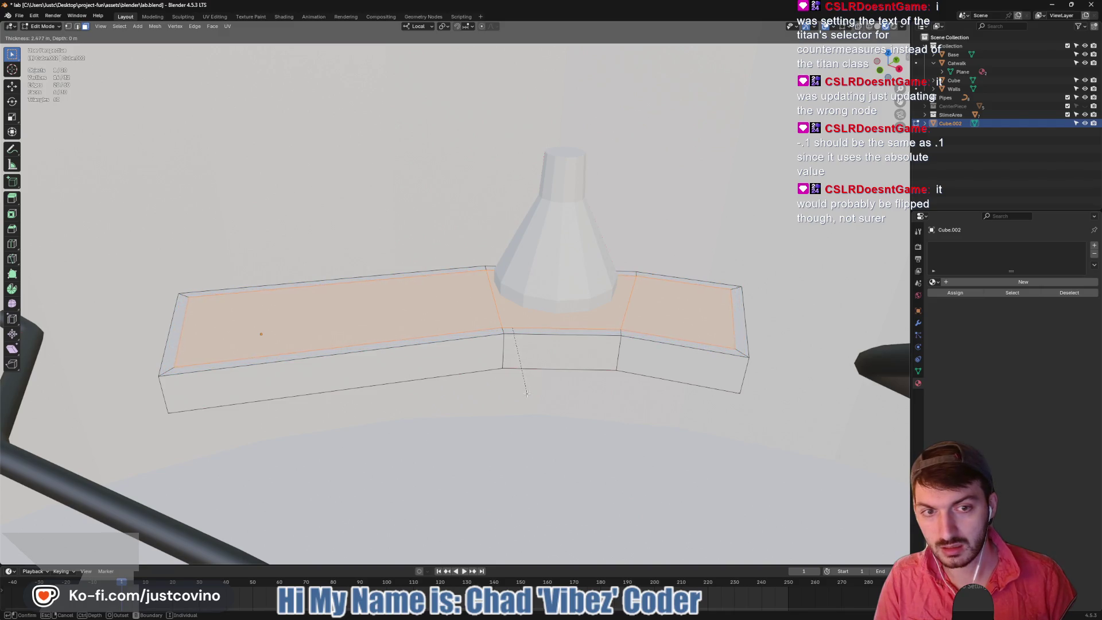
left_click(526, 391)
mouse_move(526, 391)
middle_mouse_down()
mouse_move(519, 327)
mouse_move(534, 358)
mouse_move(848, 319)
middle_mouse_up()
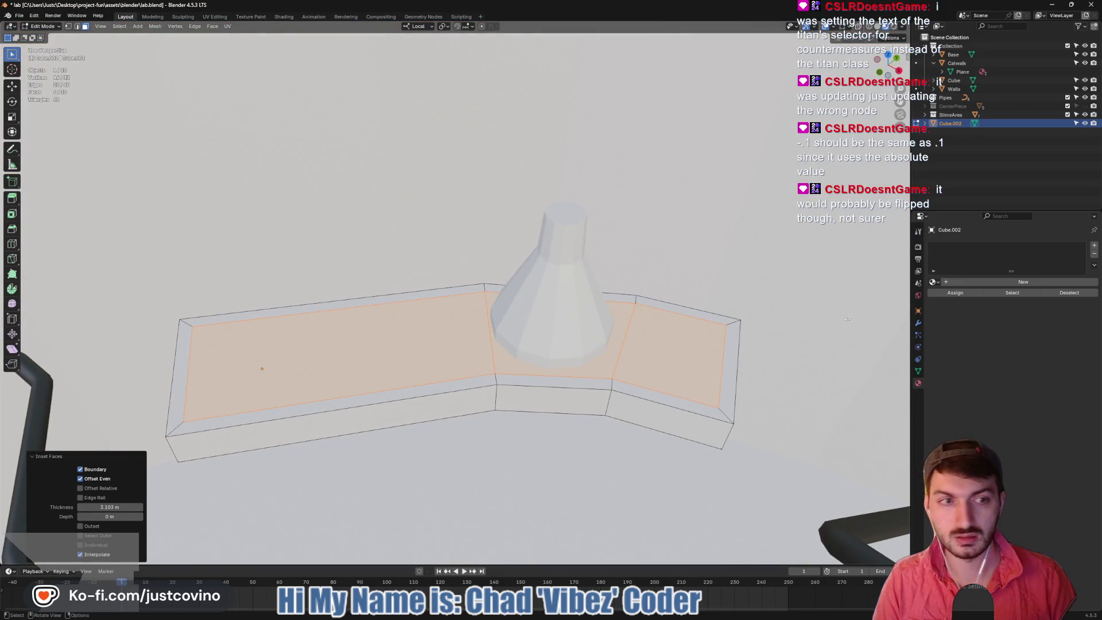
left_click(969, 281)
Name the material Grate, then select all slab faces except the inner top and bottom ones
double_click(975, 281)
type("Grate")
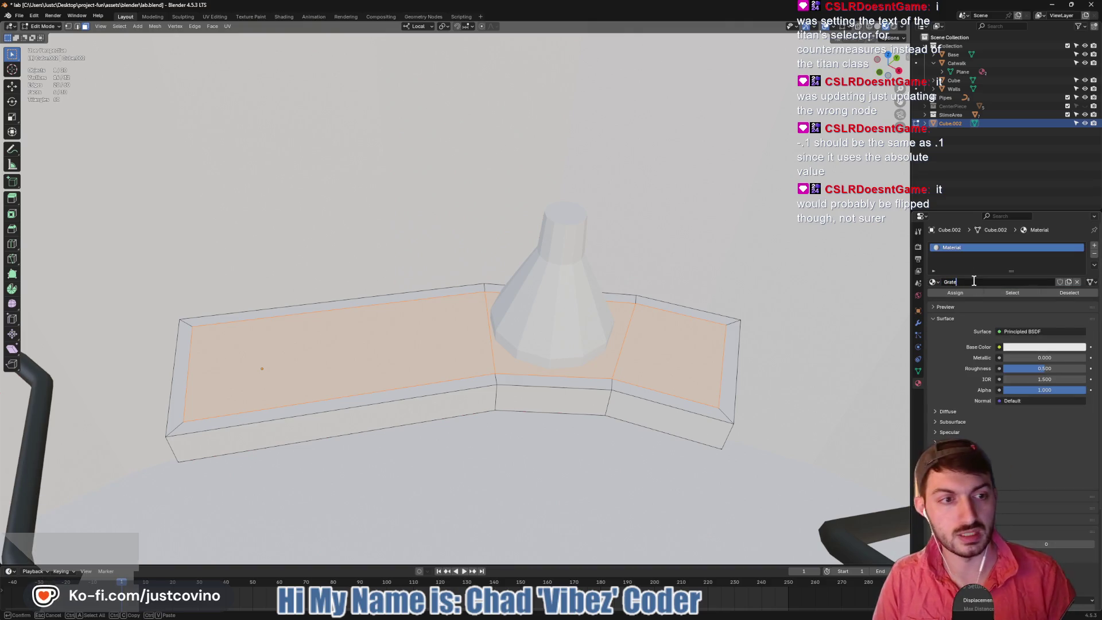
key("Return")
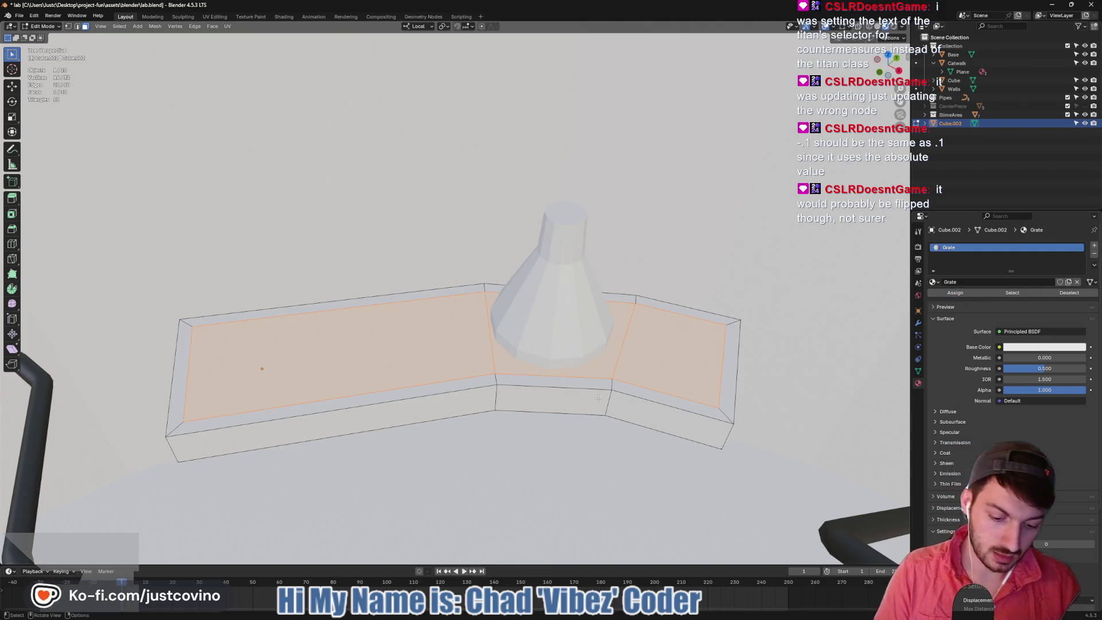
key("ctrl+l")
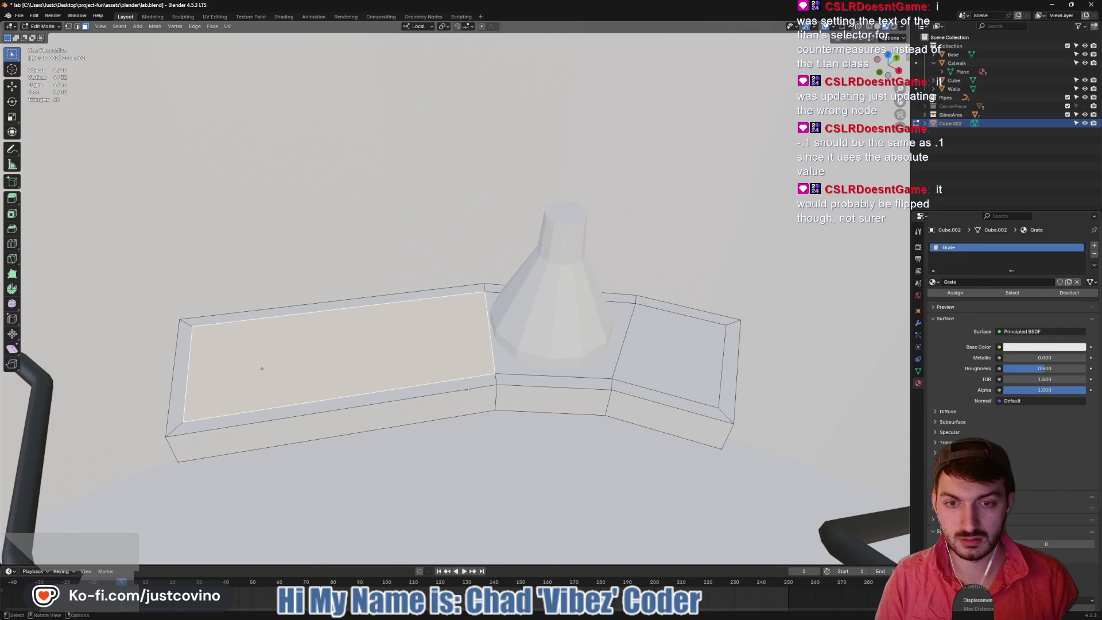
key("ctrl+l")
left_click(384, 347, "shift")
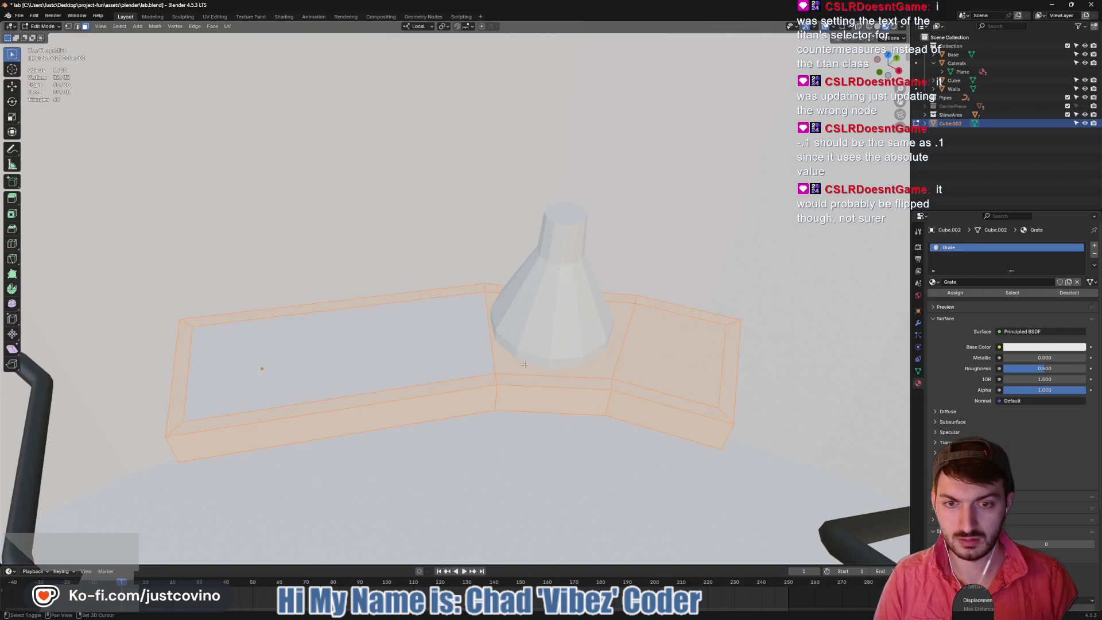
mouse_move(558, 395)
middle_mouse_down()
mouse_move(559, 315)
mouse_move(542, 338)
middle_mouse_up()
left_click(612, 238, "shift")
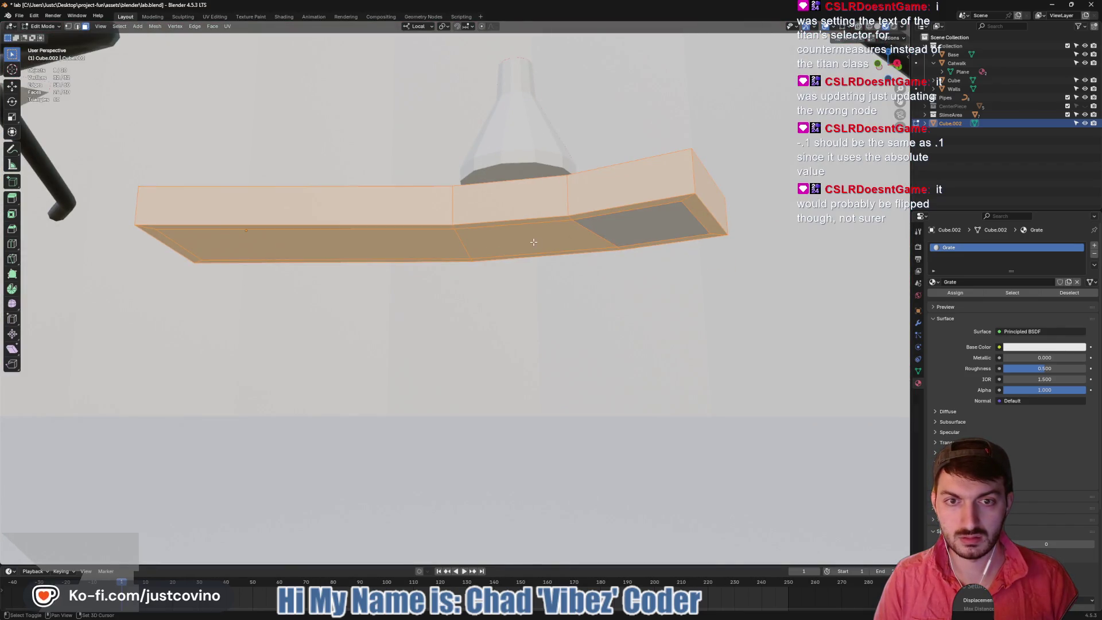
left_click(536, 241, "shift")
left_click(462, 246, "shift")
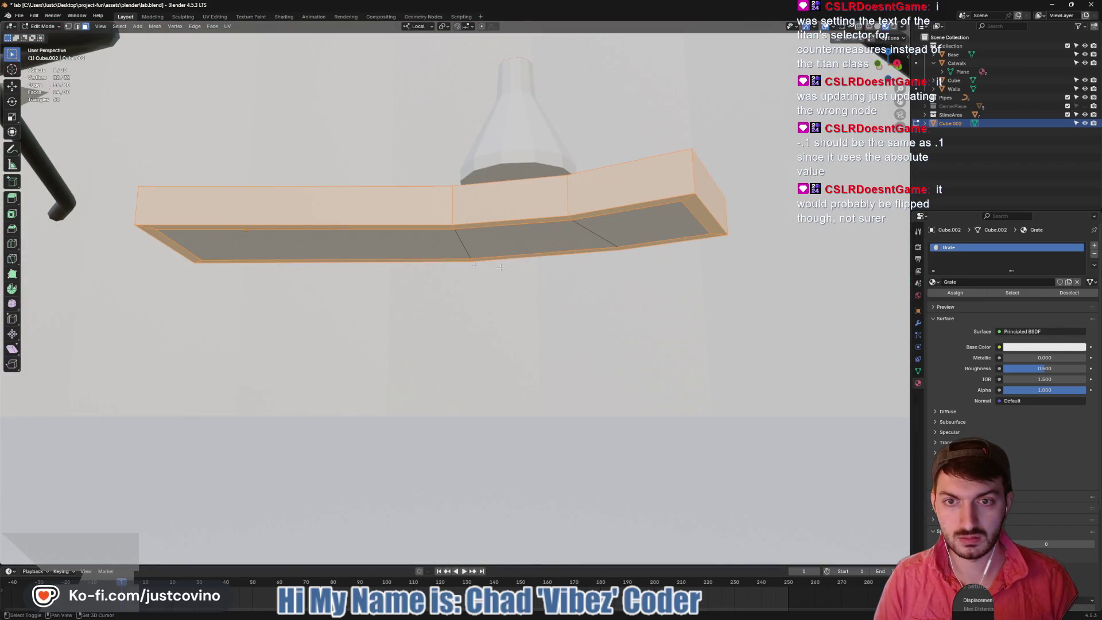
Add a second material named edges and assign it to the rim faces
left_click(1094, 246)
left_click(979, 301)
left_click(973, 298)
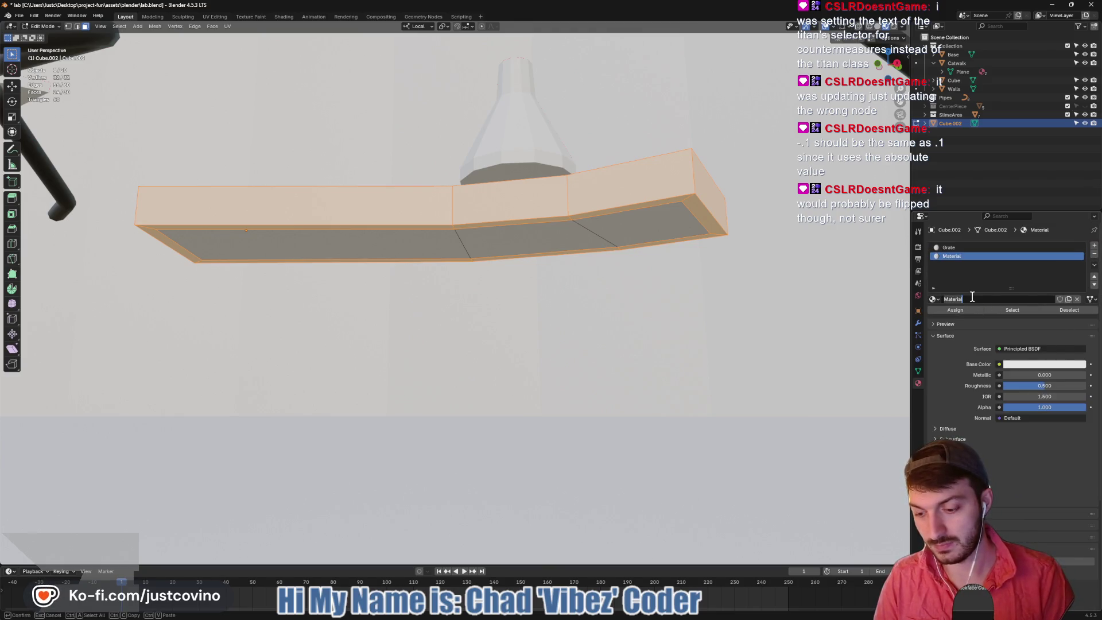
type("edges")
key("Return")
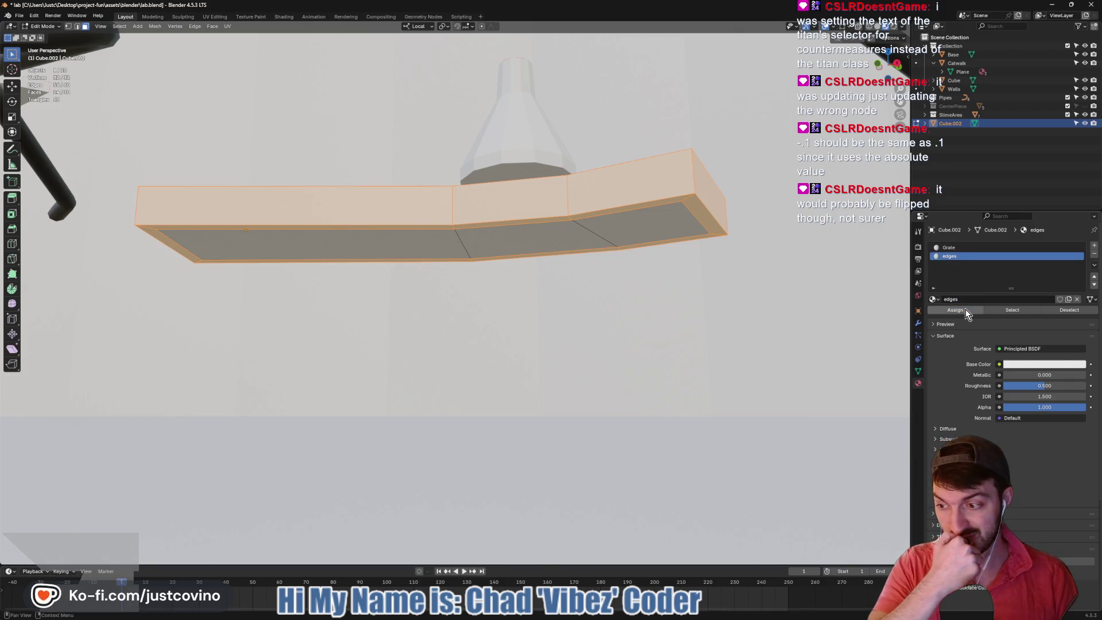
left_click(967, 309)
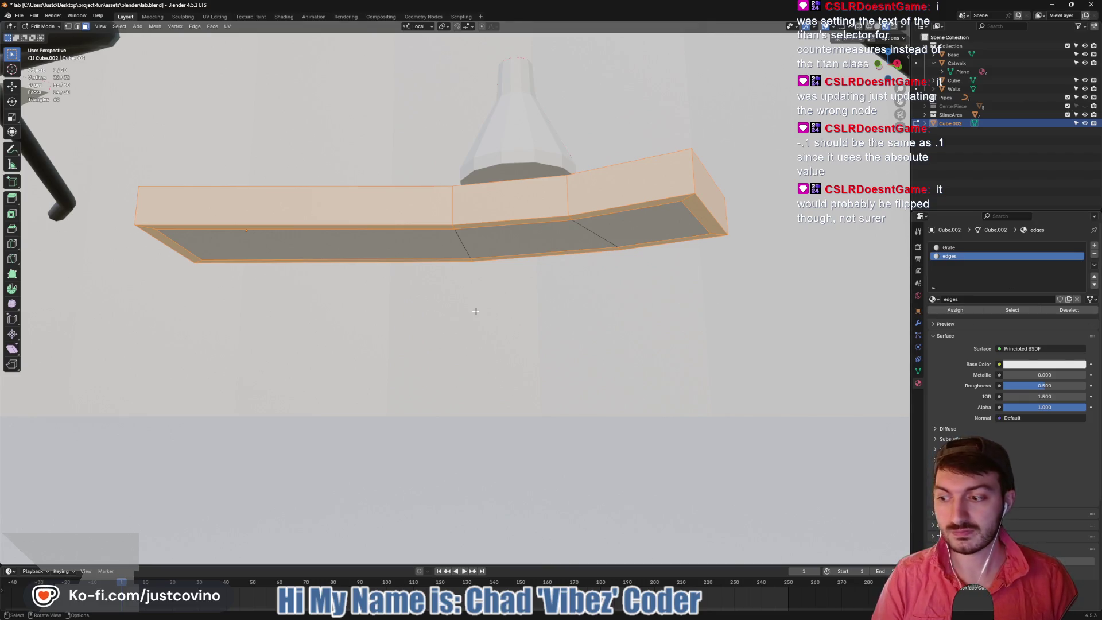
mouse_move(518, 201)
middle_mouse_down()
mouse_move(473, 324)
mouse_move(461, 302)
middle_mouse_up()
Back in Object Mode, select Flask.002 and check it from front and right views
key("Tab")
left_click(533, 219)
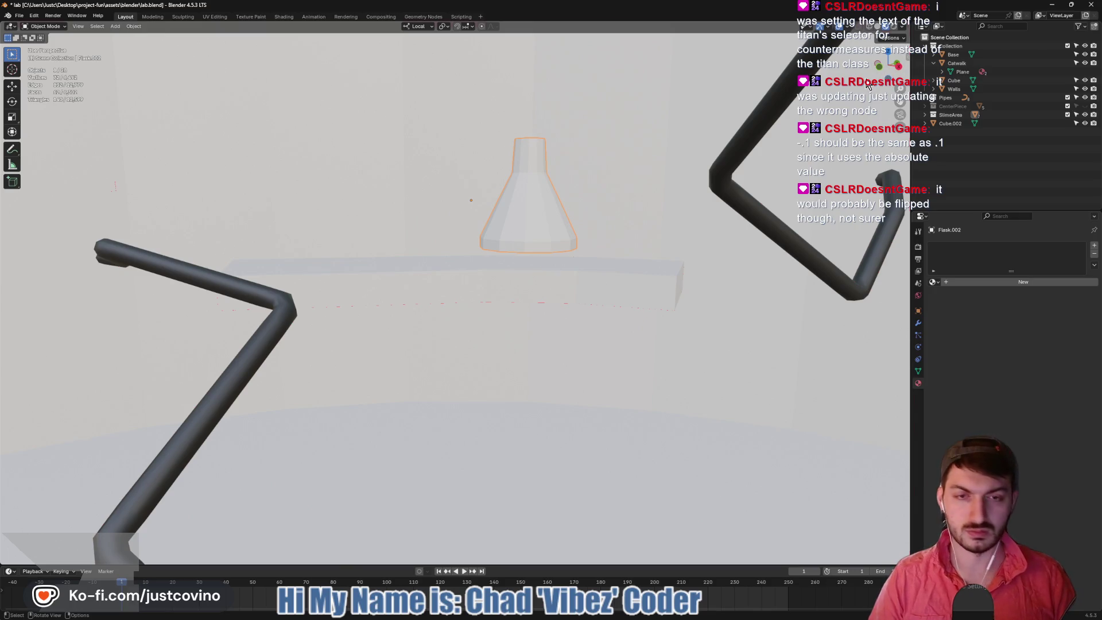
key("KP_1")
key("KP_3")
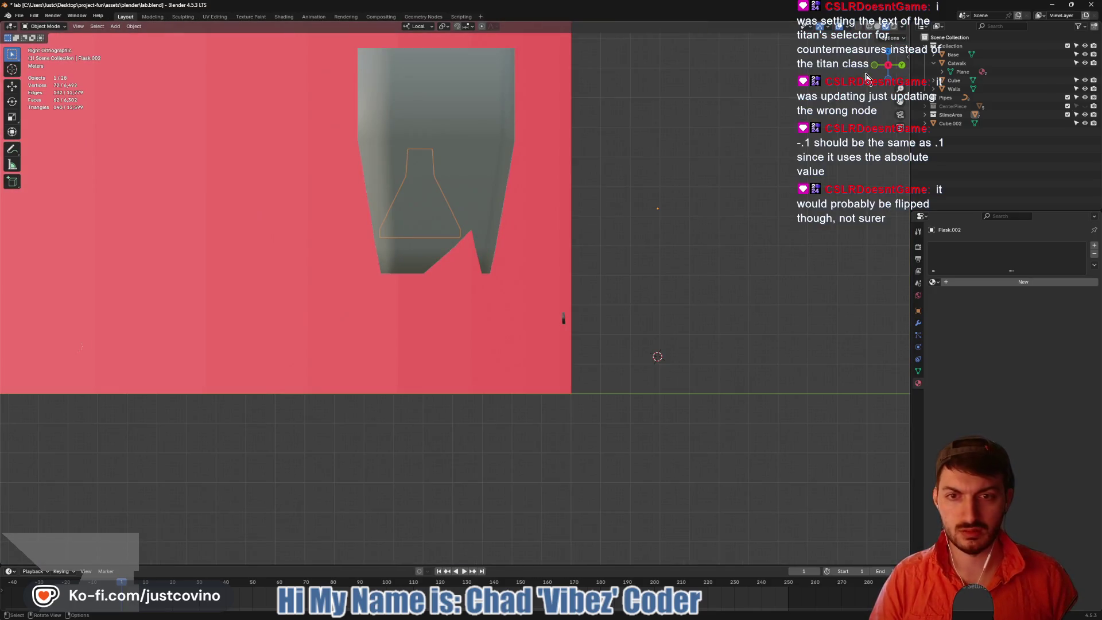
key("KP_1")
scroll(662, 212, "up", 5)
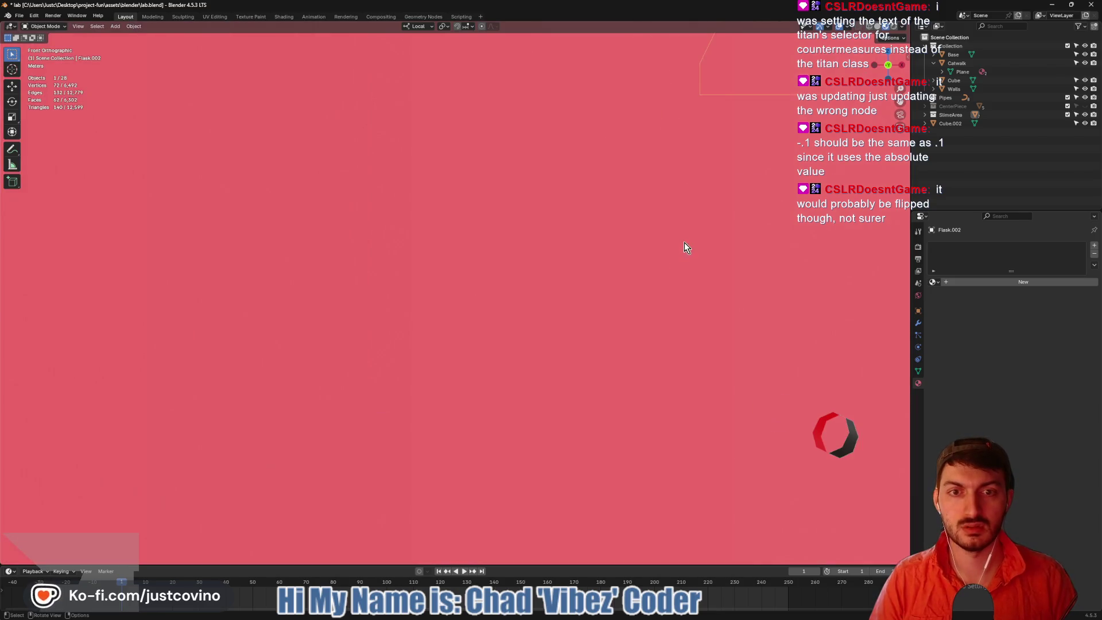
mouse_move(683, 240)
middle_mouse_down()
mouse_move(645, 273)
mouse_move(655, 303)
mouse_move(648, 285)
middle_mouse_up()
Lower the flask about 4.24 m along local Z, then select the slab
key("g")
key("z")
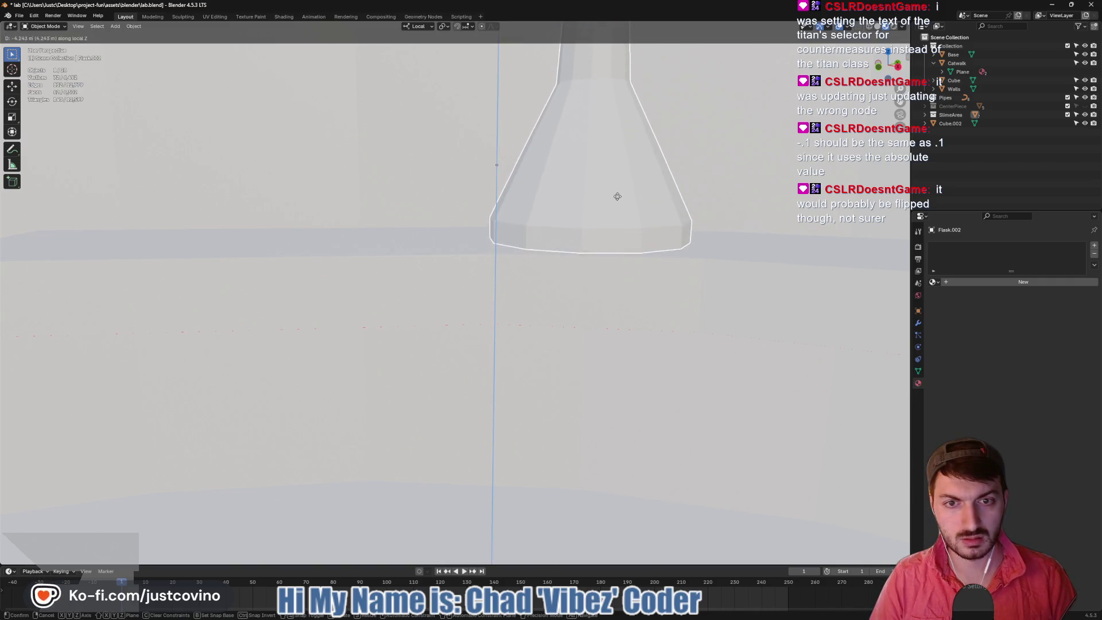
left_click(615, 198)
scroll(615, 226, "down", 5)
left_click(448, 294)
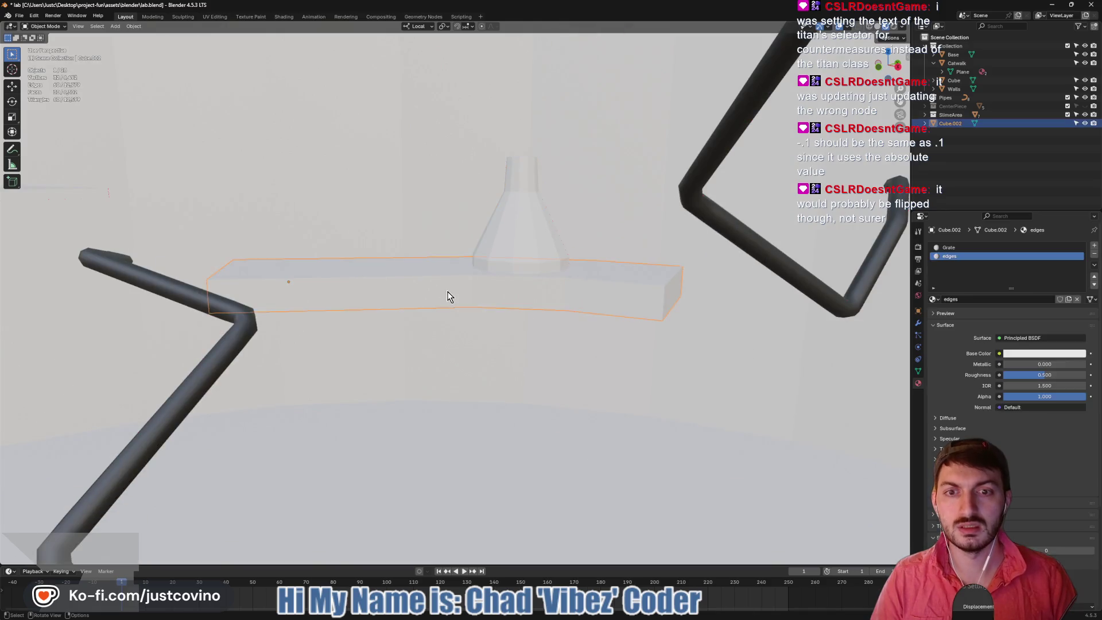
Duplicate the slab and move the copy 48.229 m straight up along Z
key("Tab")
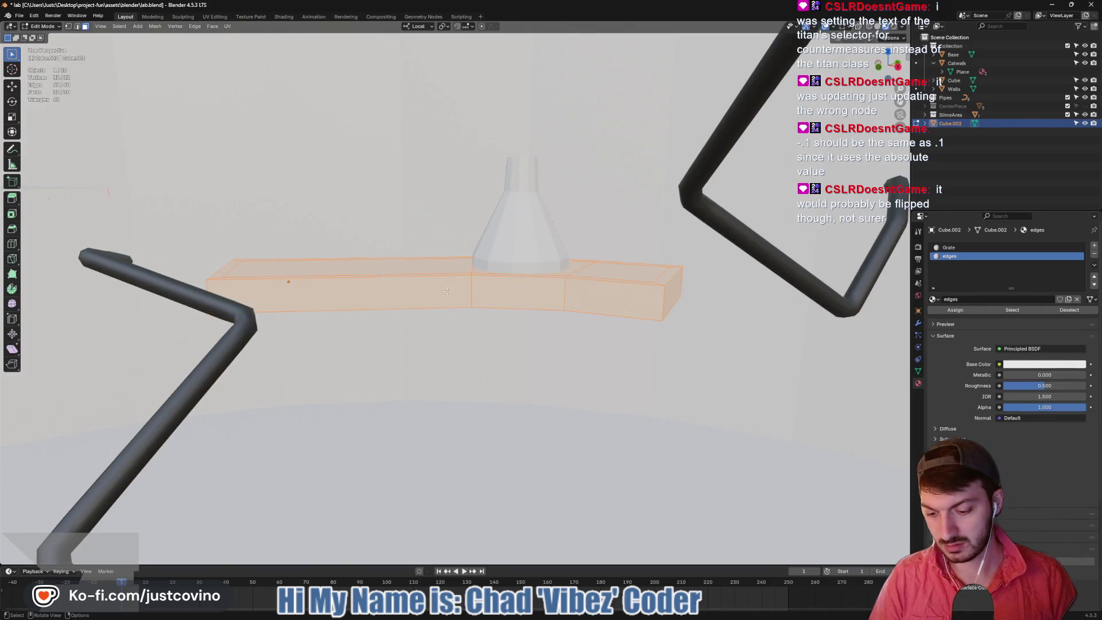
key("shift+d")
key("z")
key("z")
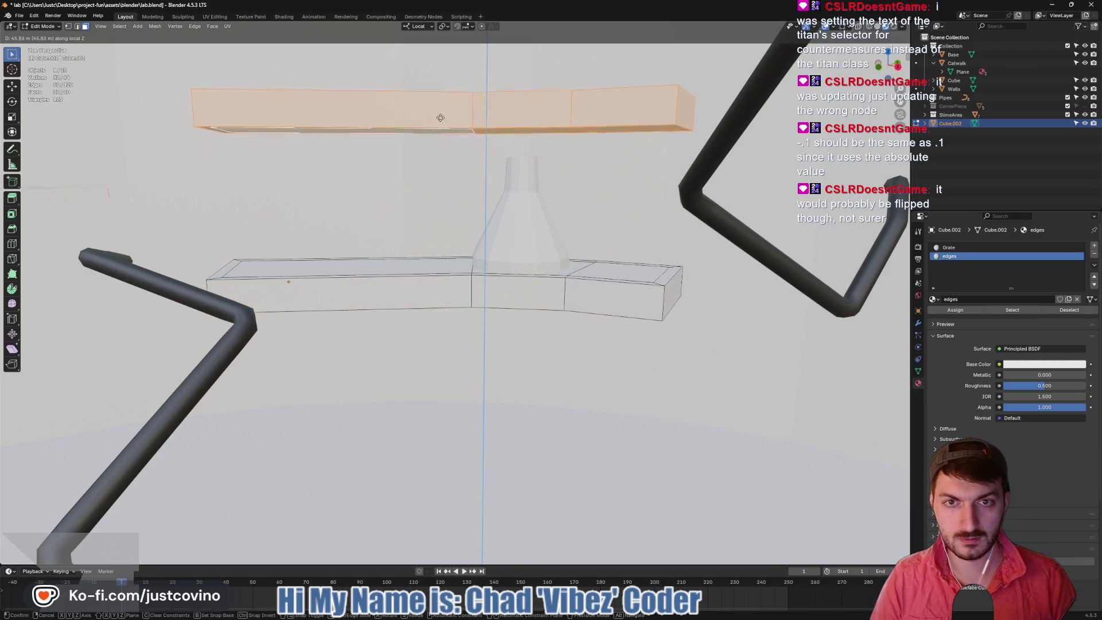
left_click(440, 110)
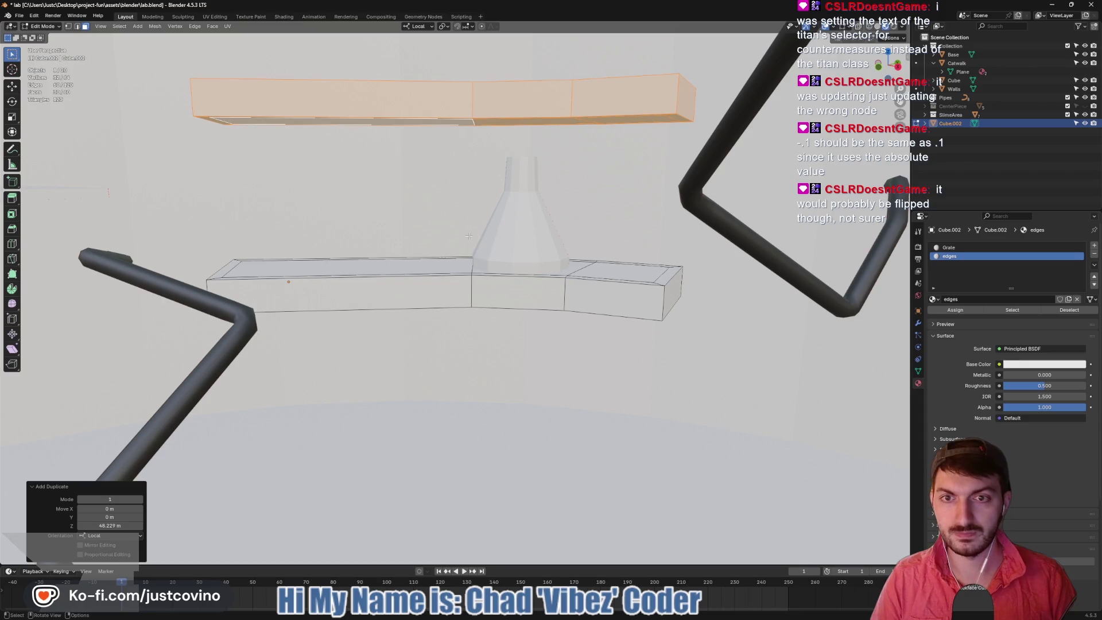
Delete the flask and save lab.blend
key("Tab")
left_click(518, 244)
key("x")
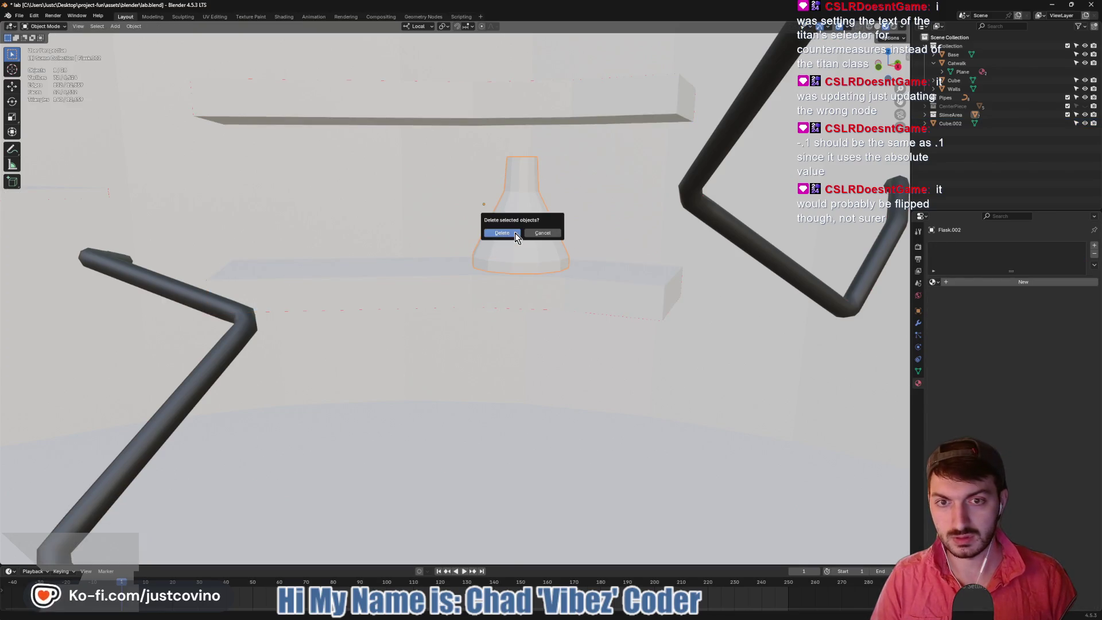
left_click(515, 233)
key("ctrl+s")
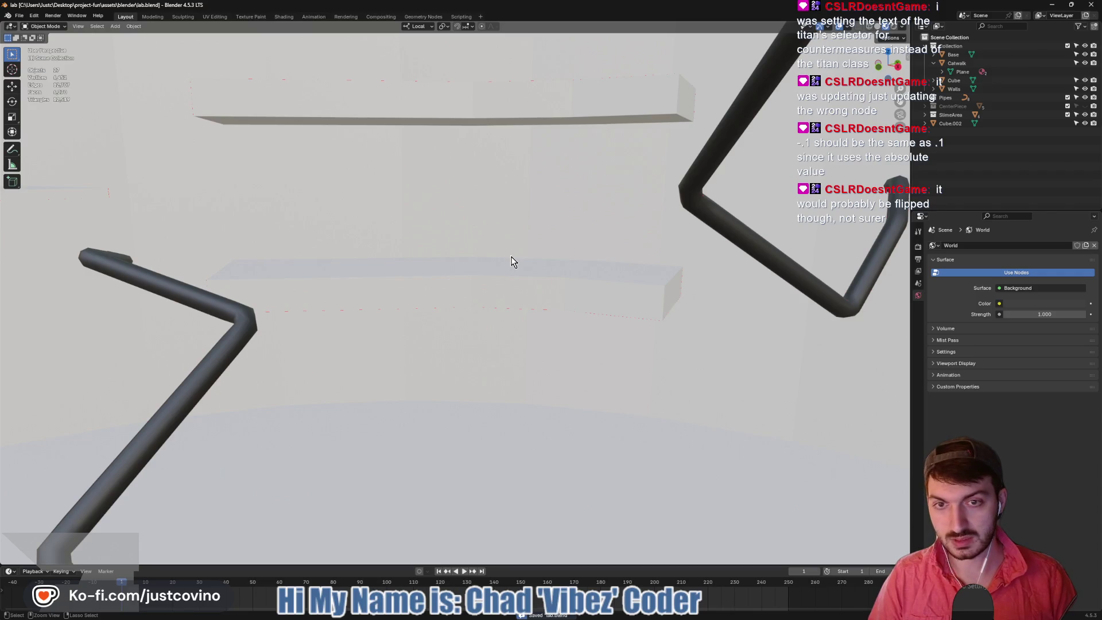
key("alt+Tab")
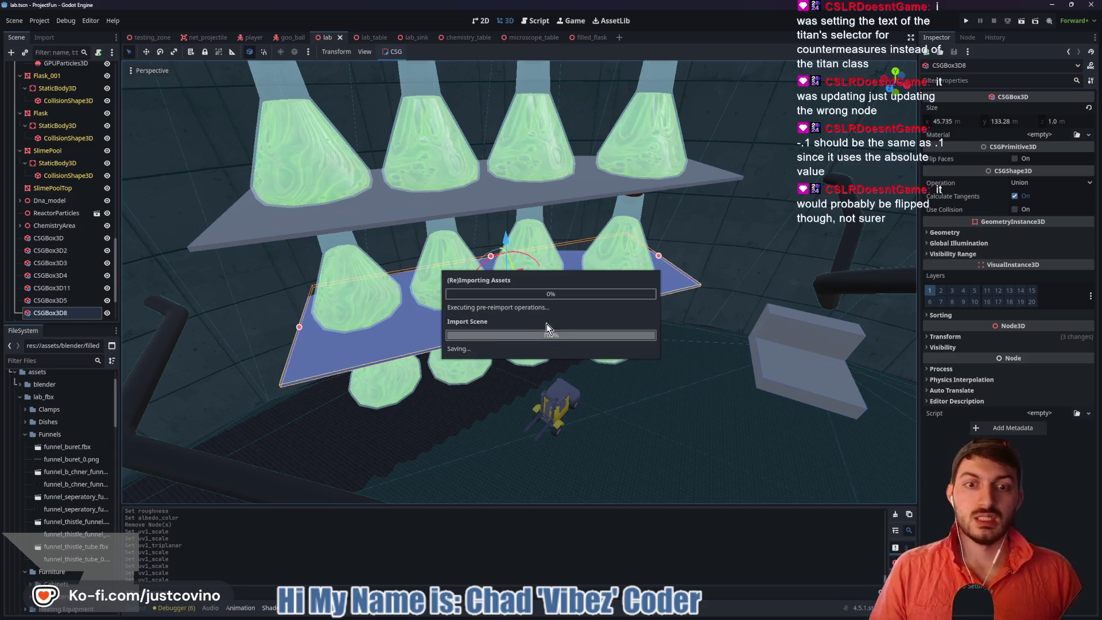
Orbit Godot's lab scene to inspect the reimported shelves, then return to Blender
scroll(514, 302, "up", 3)
mouse_move(514, 303)
middle_mouse_down()
mouse_move(512, 281)
mouse_move(458, 281)
mouse_move(549, 264)
mouse_move(513, 262)
middle_mouse_up()
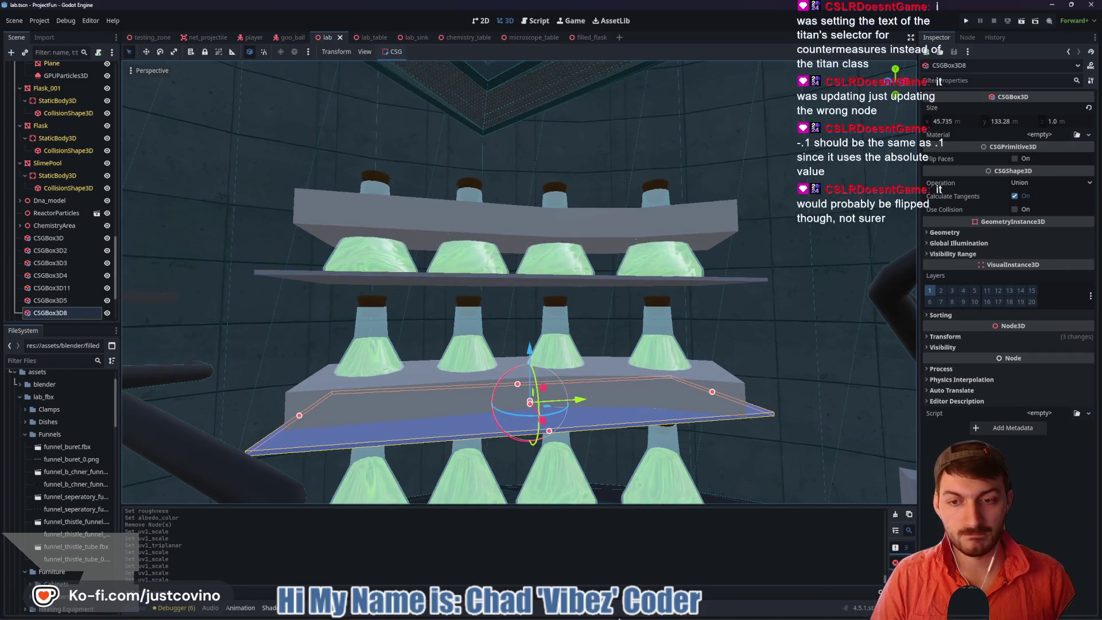
left_click(619, 618)
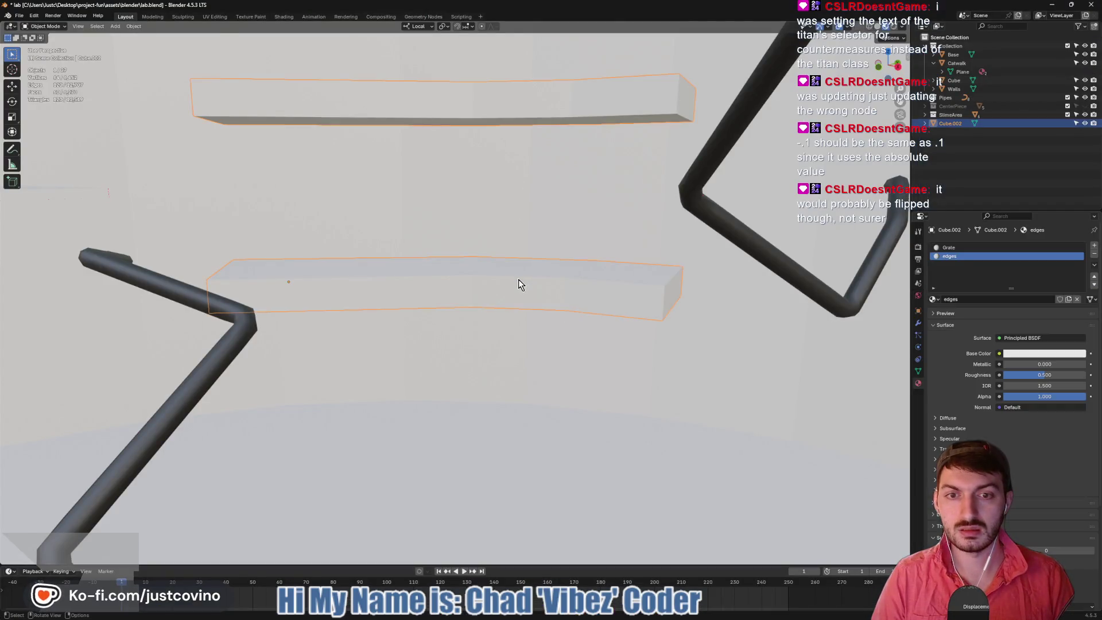
In Edit Mode, try a Z scale on the whole mesh, cancel it, and check the transform orientation
key("Tab")
key("a")
key("s")
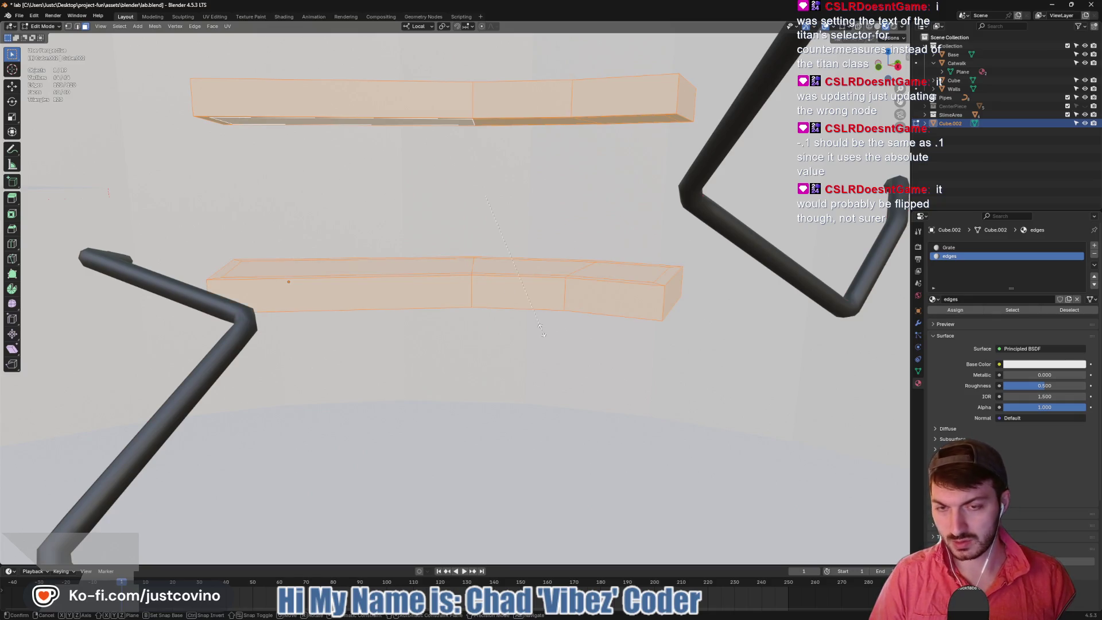
key("z")
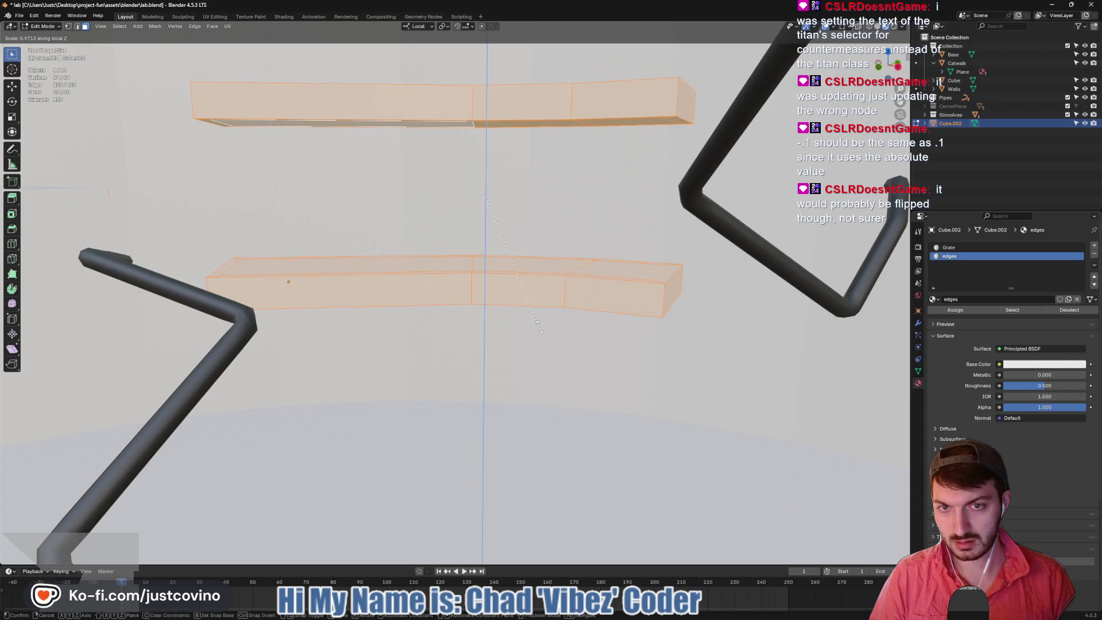
key("Escape")
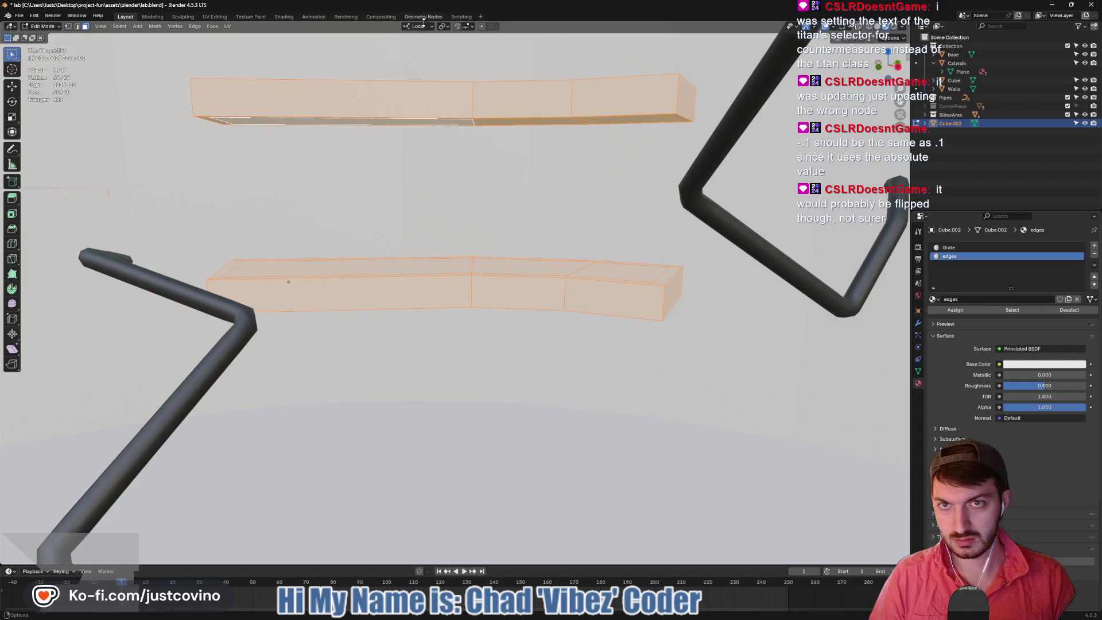
left_click(419, 27)
left_click(413, 53)
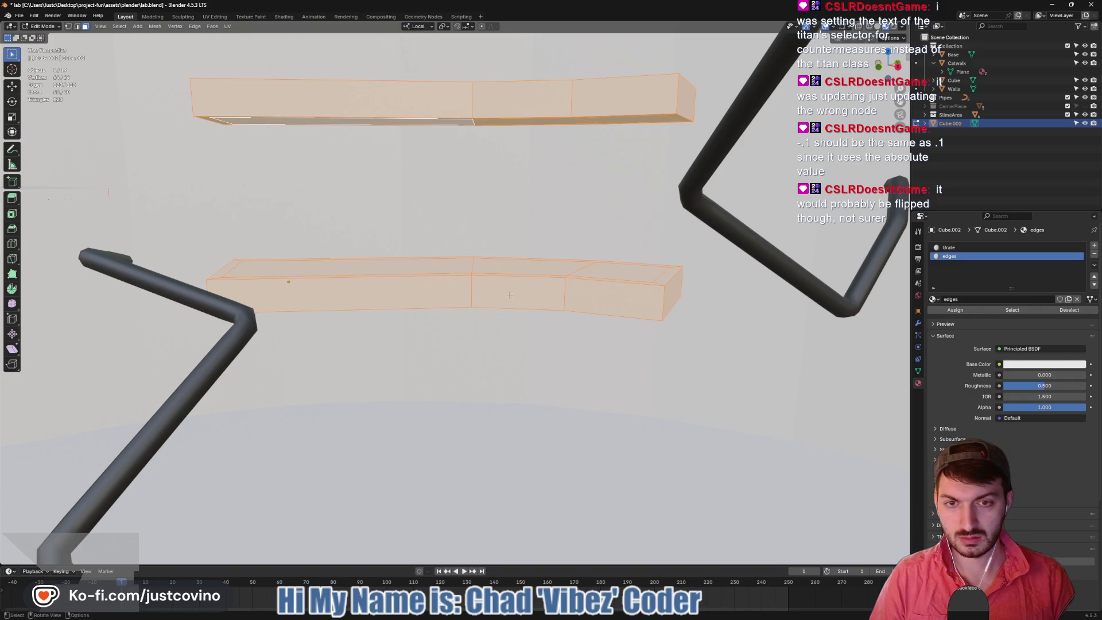
Flatten the lower slab to 0.25 of its thickness along local Z
left_click(510, 295)
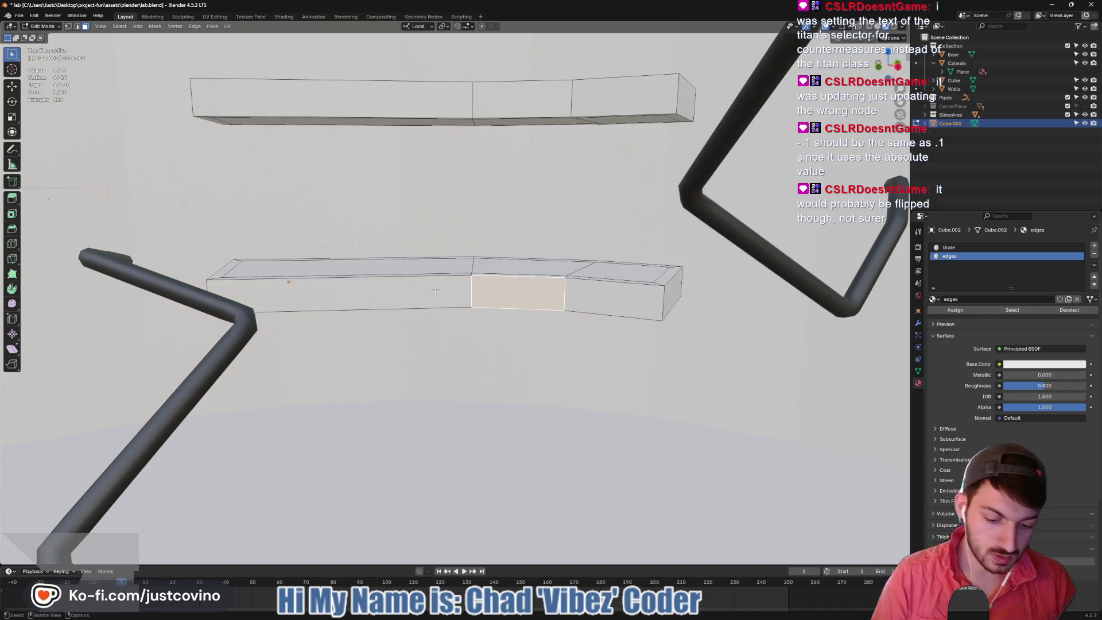
key("l")
key("s")
key("z")
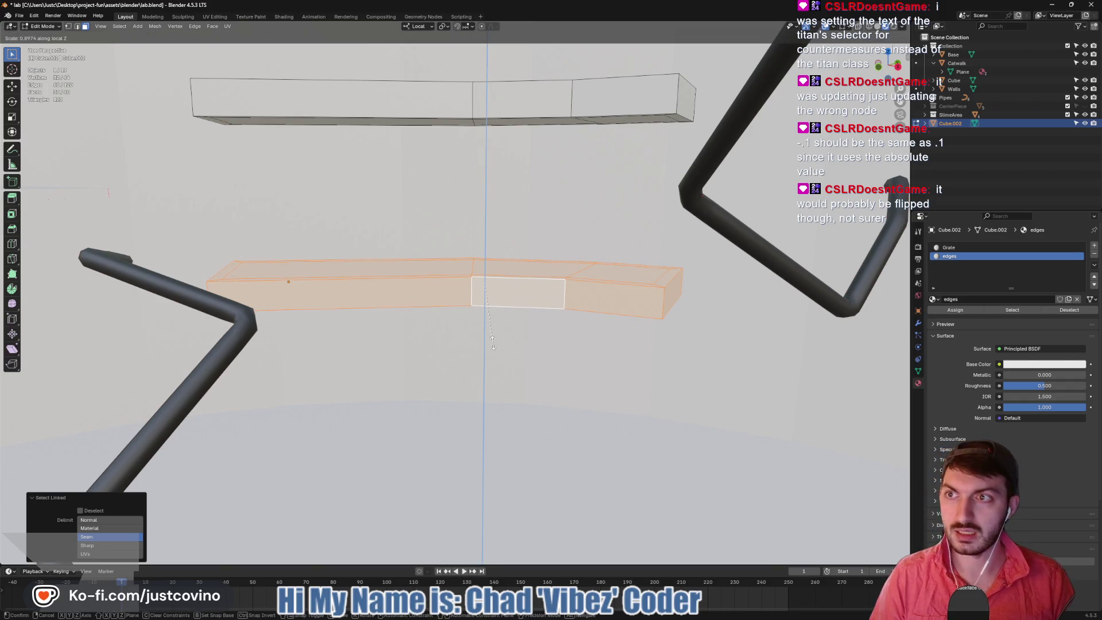
type("0.5")
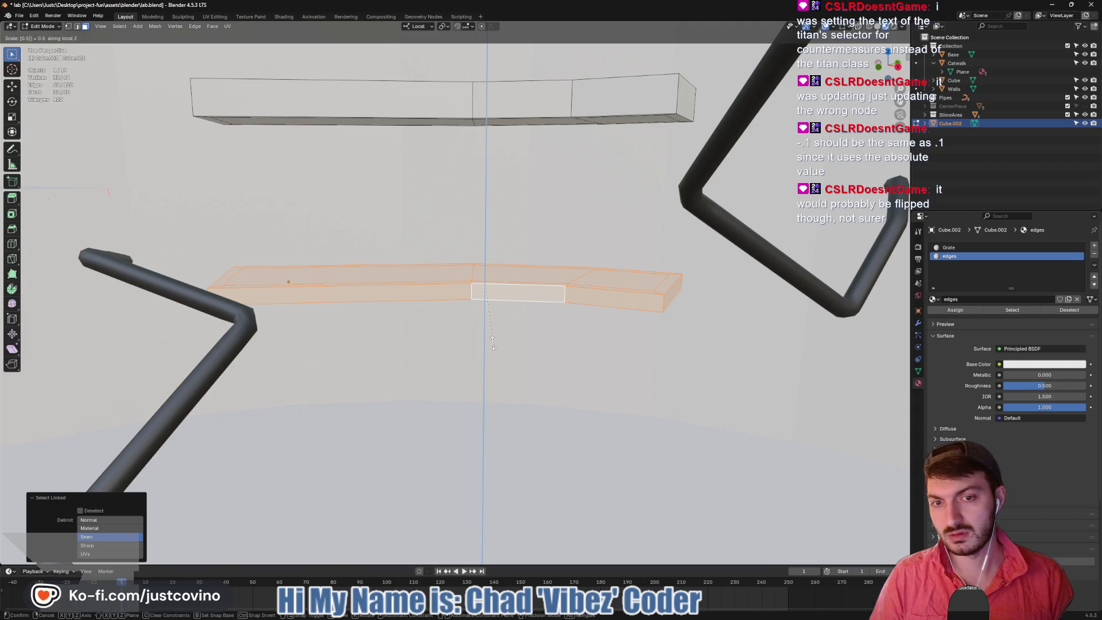
key("BackSpace")
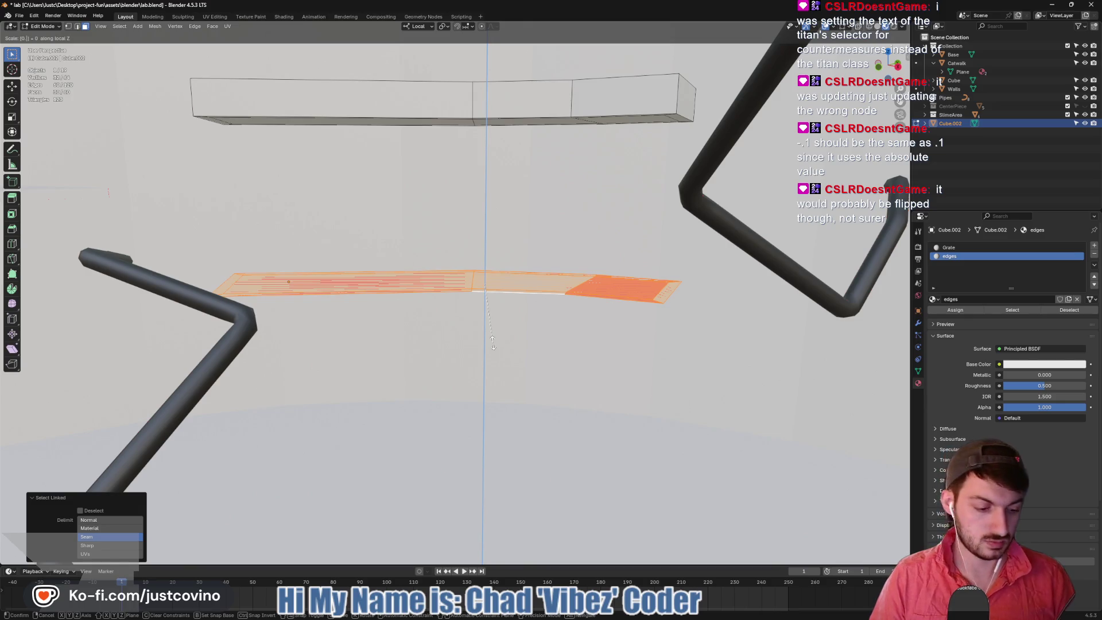
type("25")
key("Return")
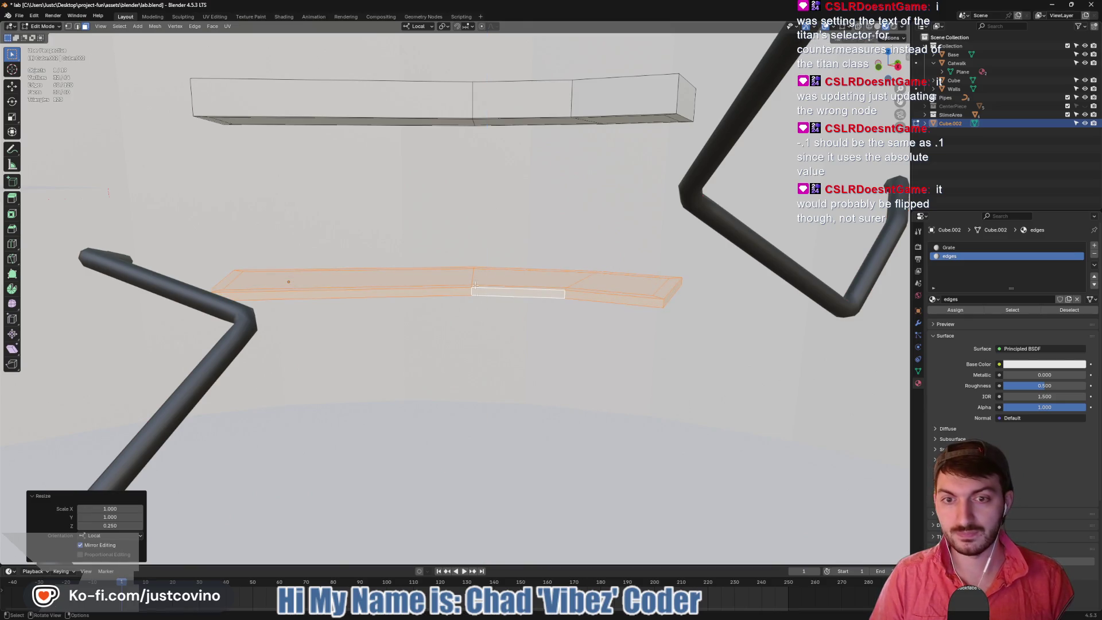
Flatten the upper slab to 0.25 along Z as well and leave Edit Mode
left_click(451, 95)
key("l")
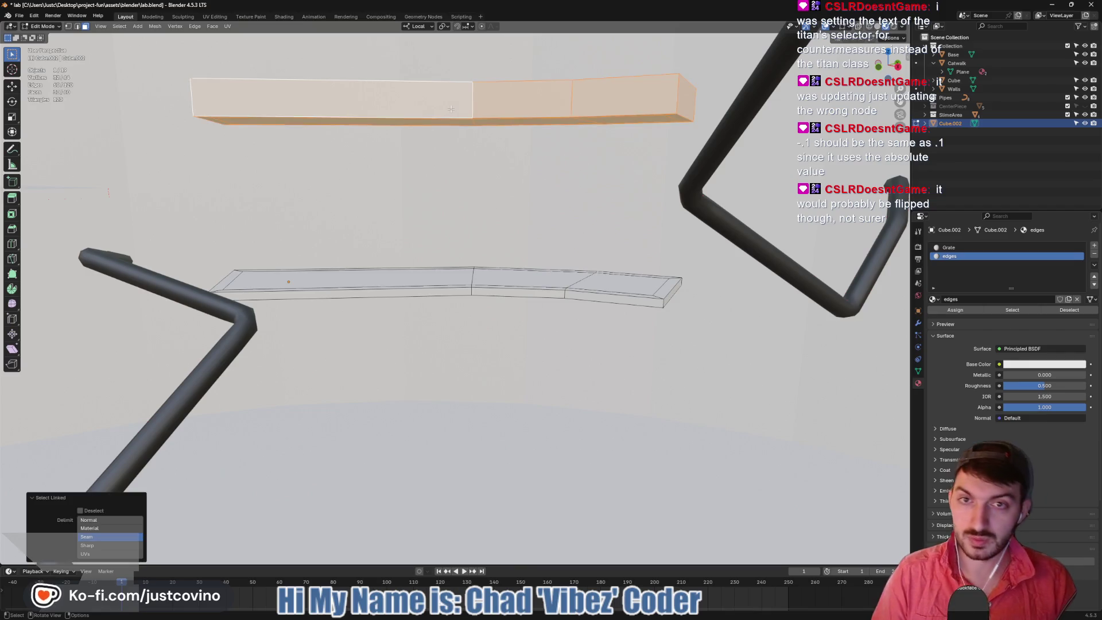
key("s")
key("z")
key("z")
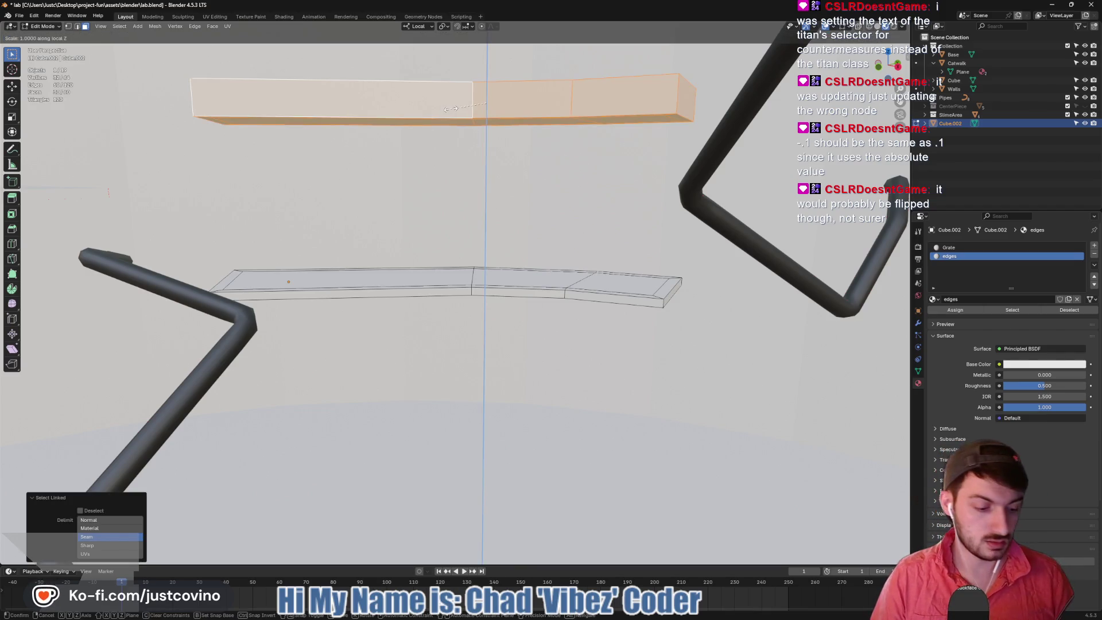
type(".25")
key("Return")
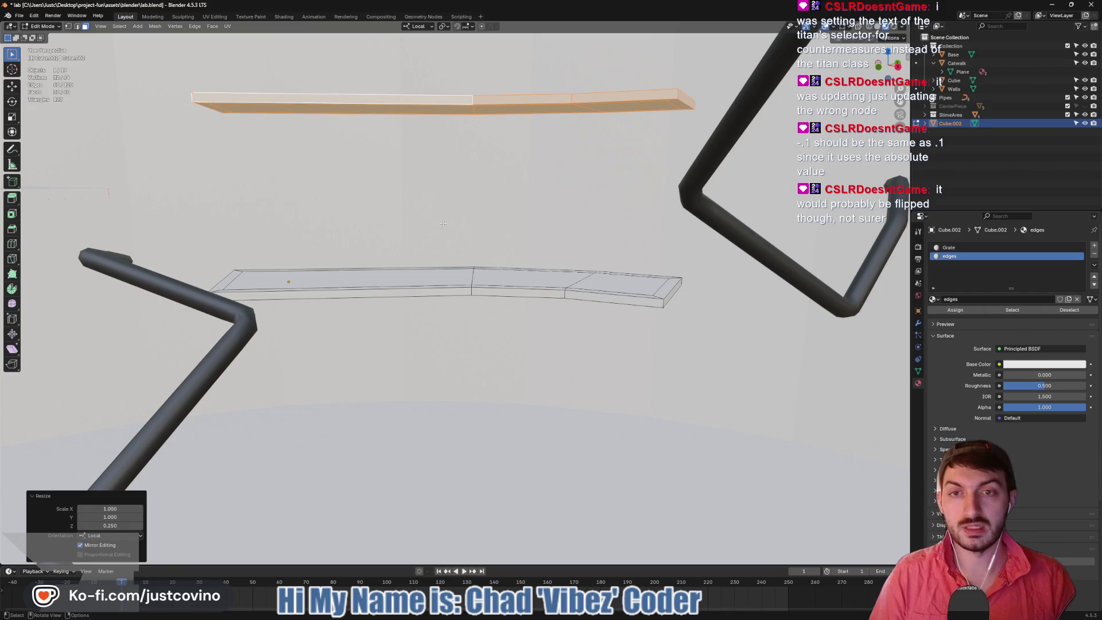
key("Tab")
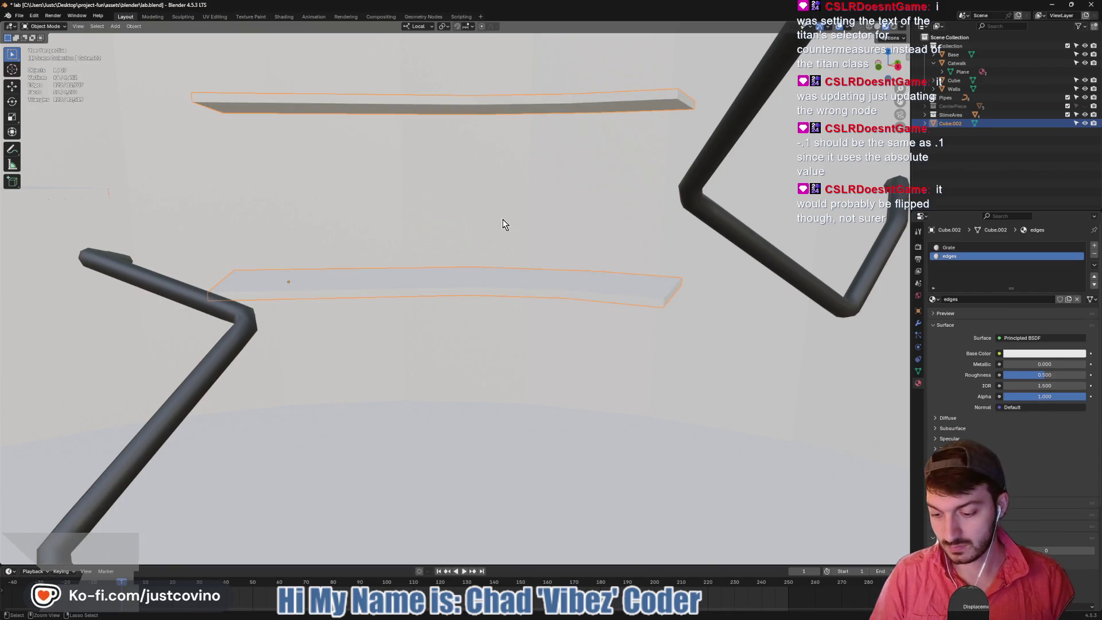
left_click(619, 614)
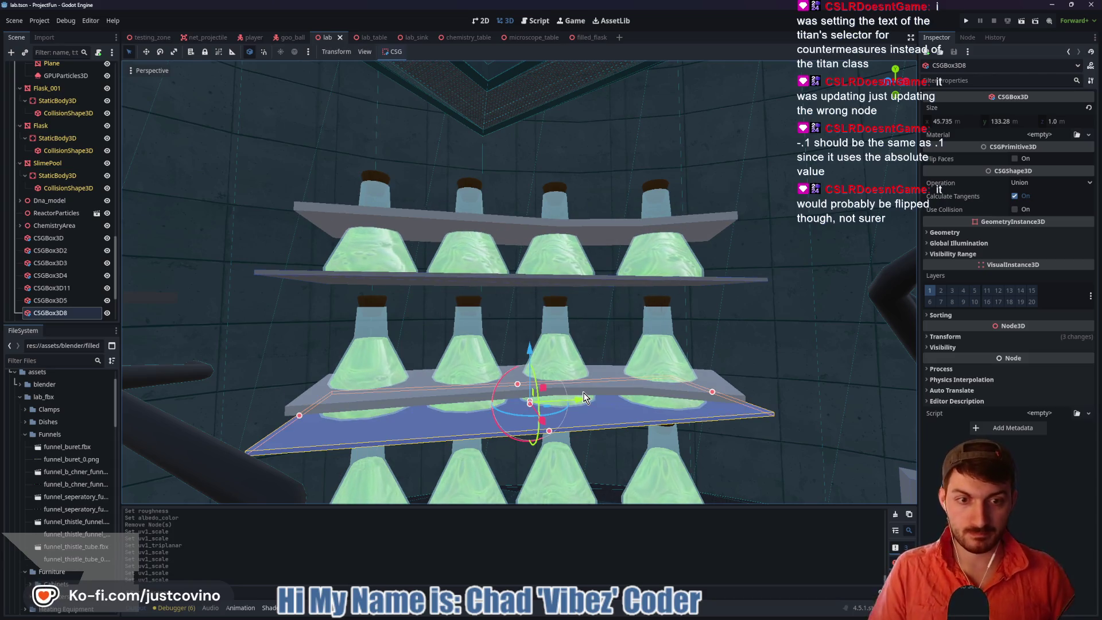
Orbit around the thinner shelves in Godot, then go back to Blender
mouse_move(601, 280)
middle_mouse_down()
mouse_move(638, 335)
mouse_move(630, 329)
mouse_move(640, 365)
middle_mouse_up()
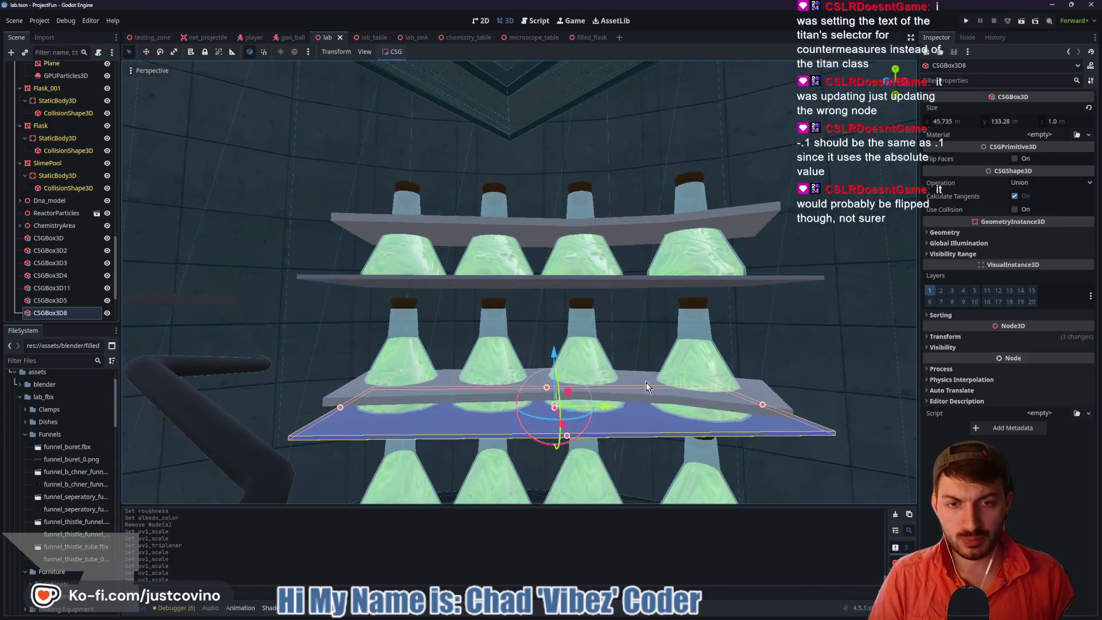
left_click(662, 615)
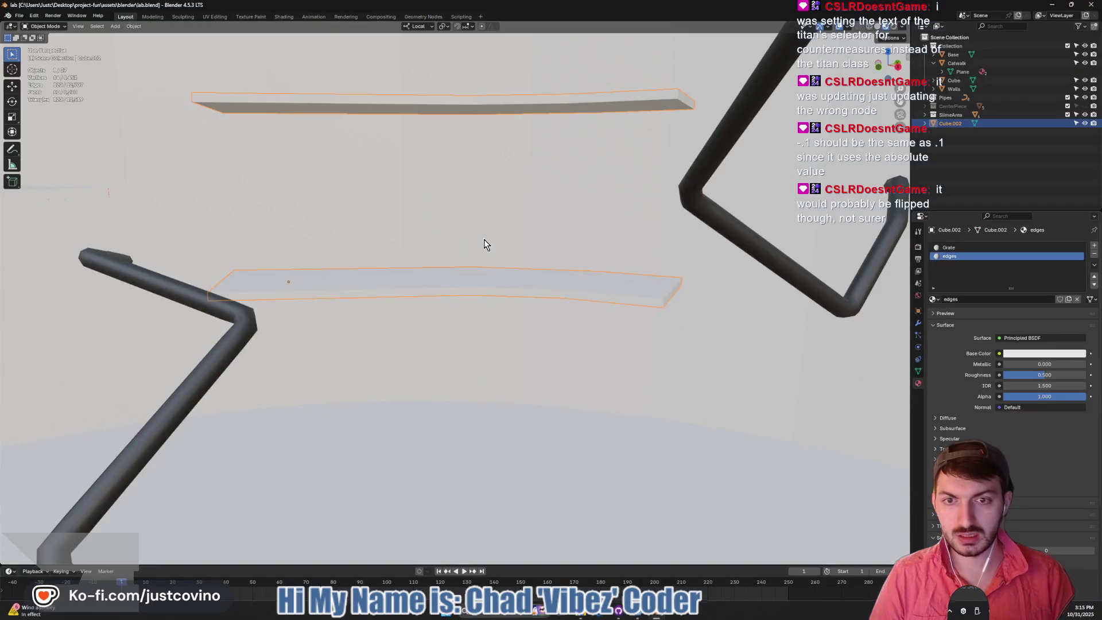
Move both thin slabs' mesh down about 8.35 m along local Z
key("Tab")
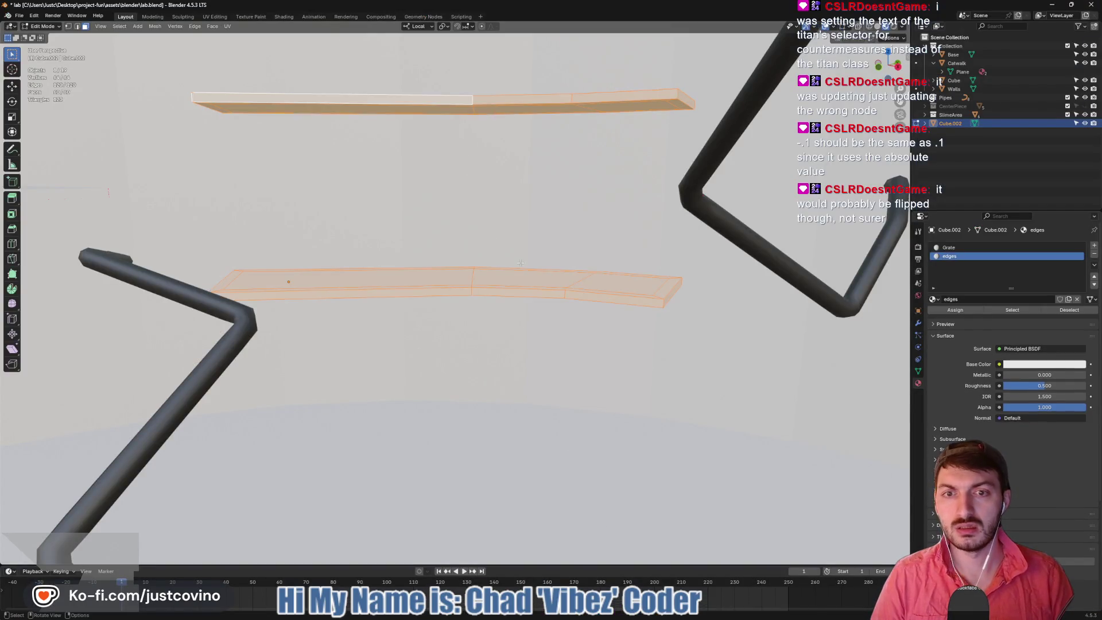
key("g")
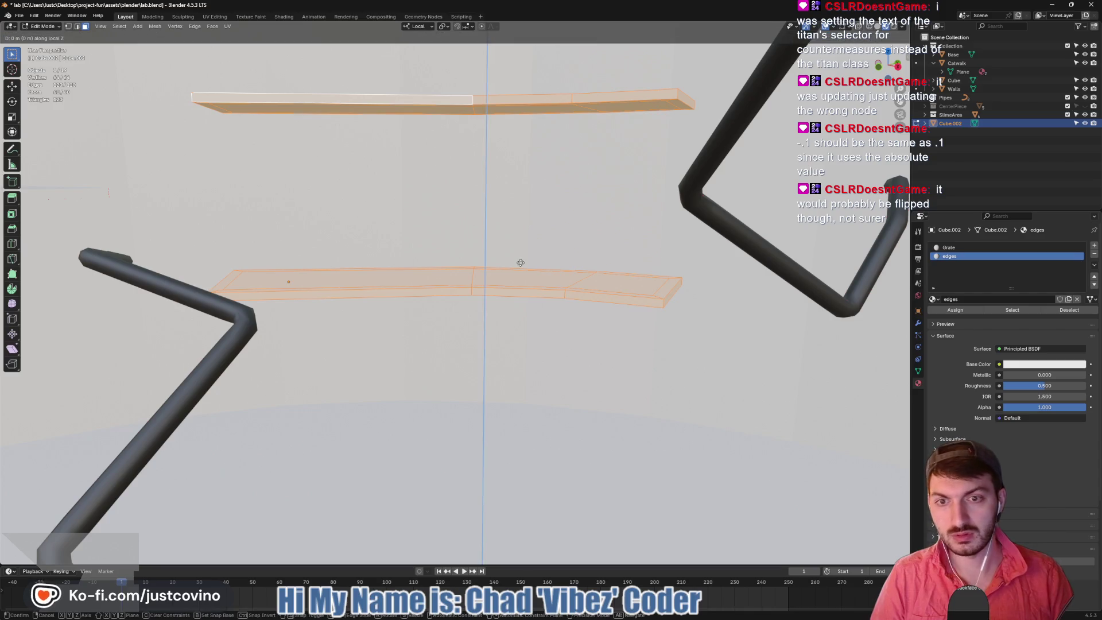
key("z")
left_click(572, 305)
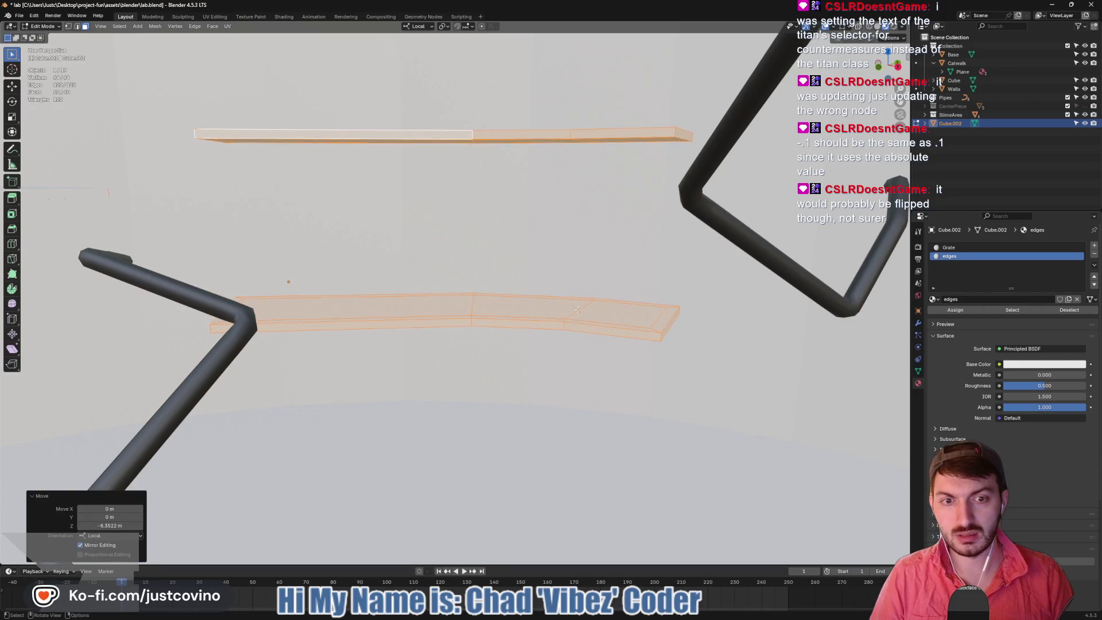
key("Tab")
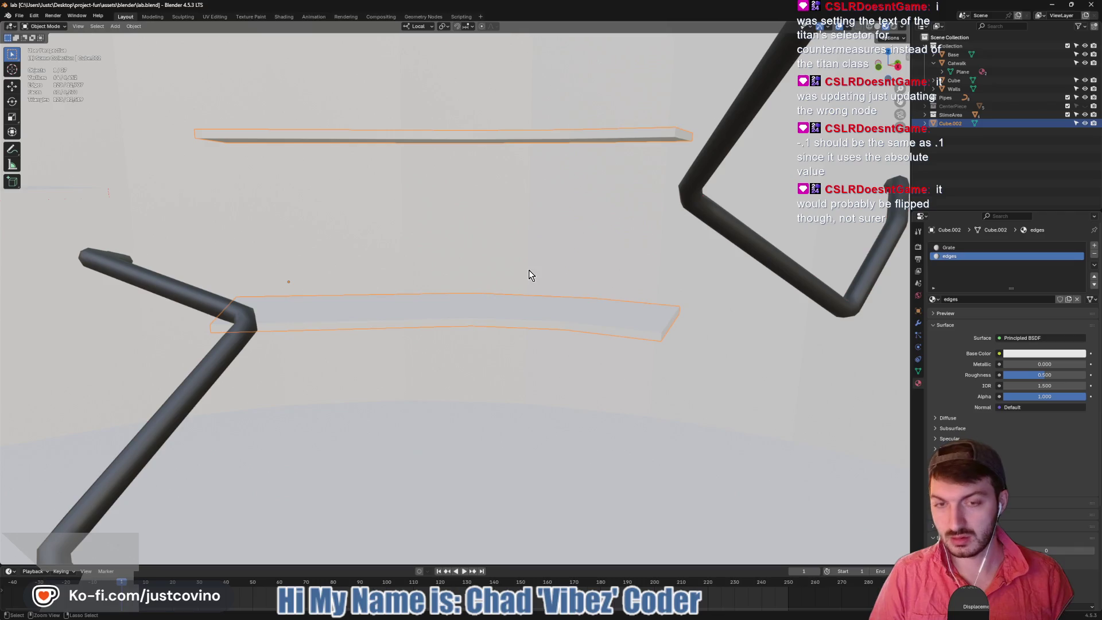
left_click(630, 615)
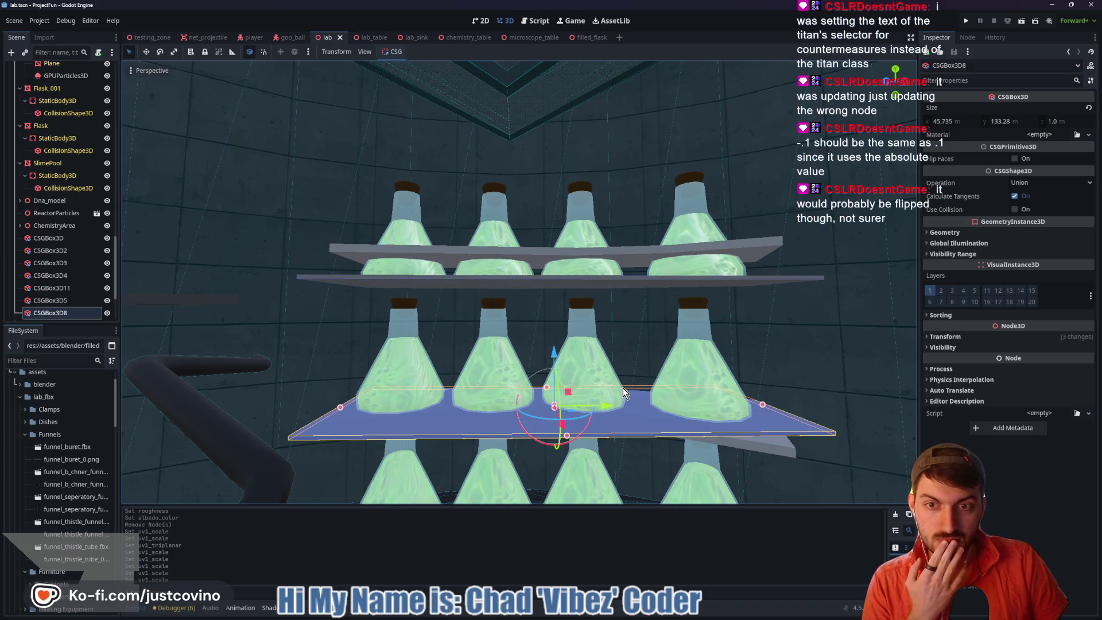
Close in on the shelves and add the upper CSGBox3D board to the selection
mouse_move(690, 415)
middle_mouse_down()
mouse_move(698, 379)
mouse_move(704, 410)
mouse_move(754, 453)
mouse_move(766, 411)
mouse_move(743, 405)
mouse_move(731, 445)
mouse_move(718, 444)
mouse_move(694, 376)
mouse_move(671, 440)
middle_mouse_up()
scroll(754, 453, "up", 2)
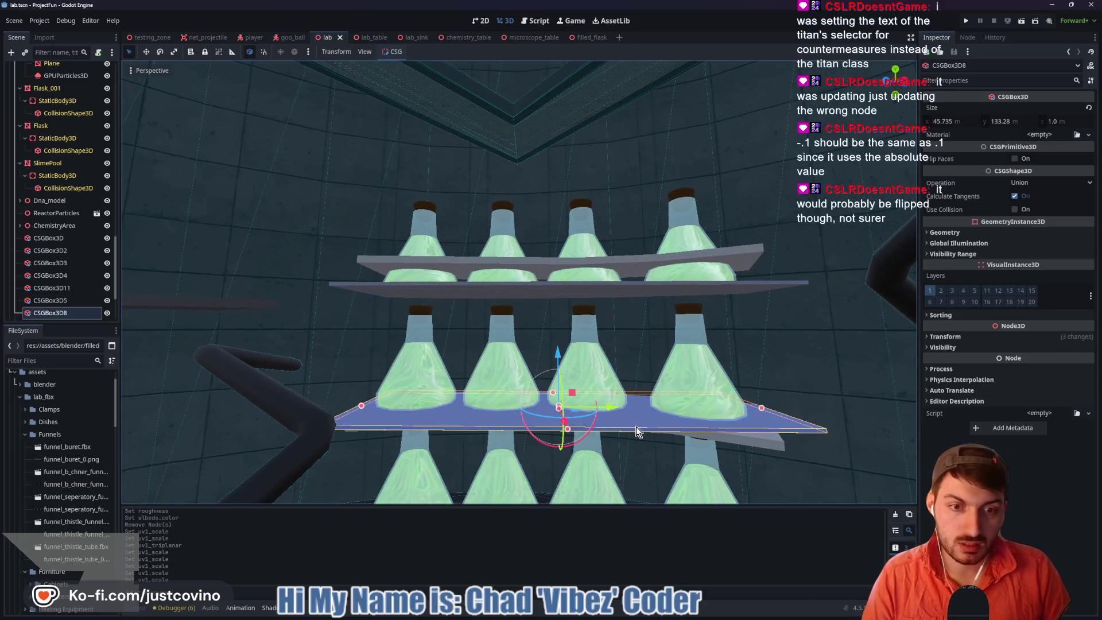
left_click(616, 290, "shift")
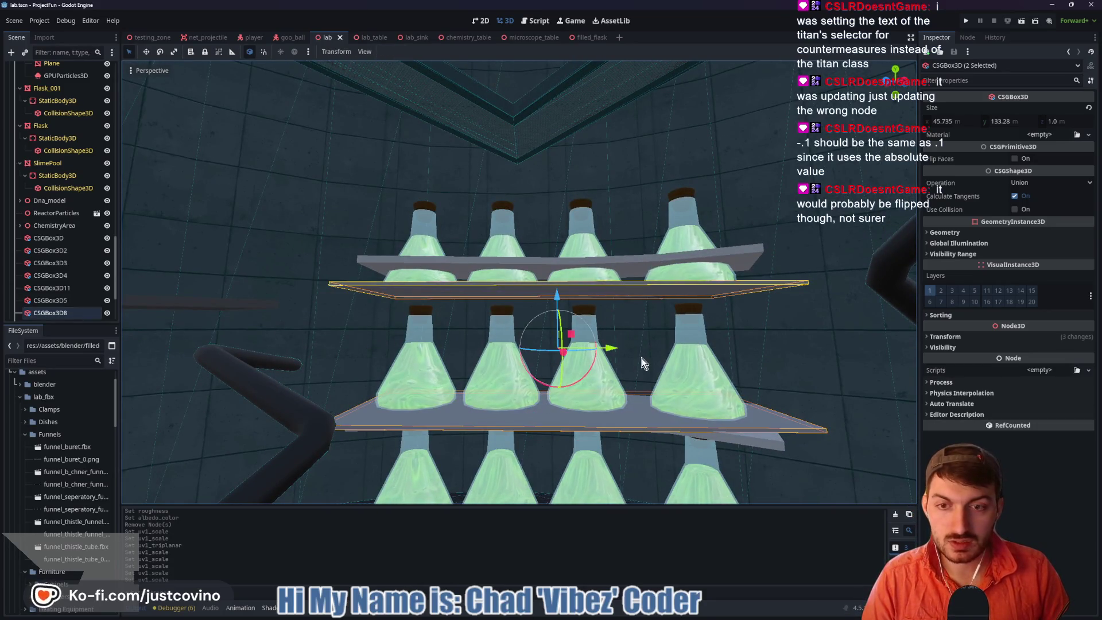
Delete the two CSG box boards, then select the imported Cube_002 shelf mesh
key("Delete")
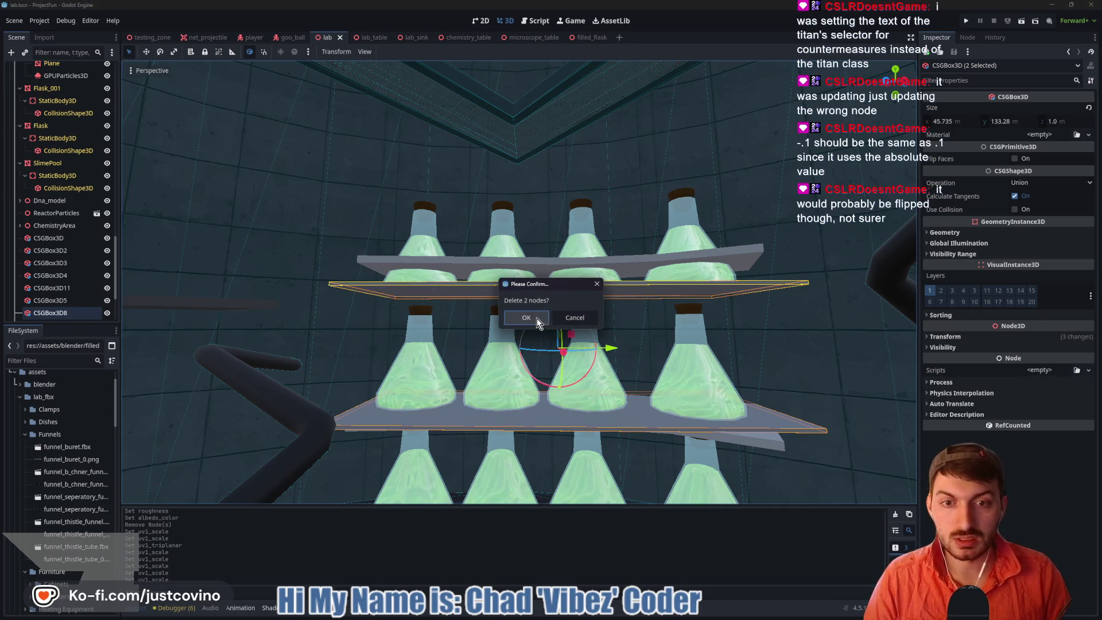
left_click(537, 318)
mouse_move(655, 430)
middle_mouse_down()
mouse_move(674, 488)
mouse_move(504, 269)
mouse_move(614, 249)
middle_mouse_up()
mouse_move(441, 360)
middle_mouse_down()
mouse_move(644, 315)
mouse_move(648, 238)
mouse_move(400, 168)
mouse_move(398, 143)
mouse_move(564, 280)
mouse_move(546, 375)
mouse_move(569, 468)
mouse_move(568, 222)
mouse_move(549, 354)
middle_mouse_up()
scroll(577, 418, "up", 3)
left_click(539, 347)
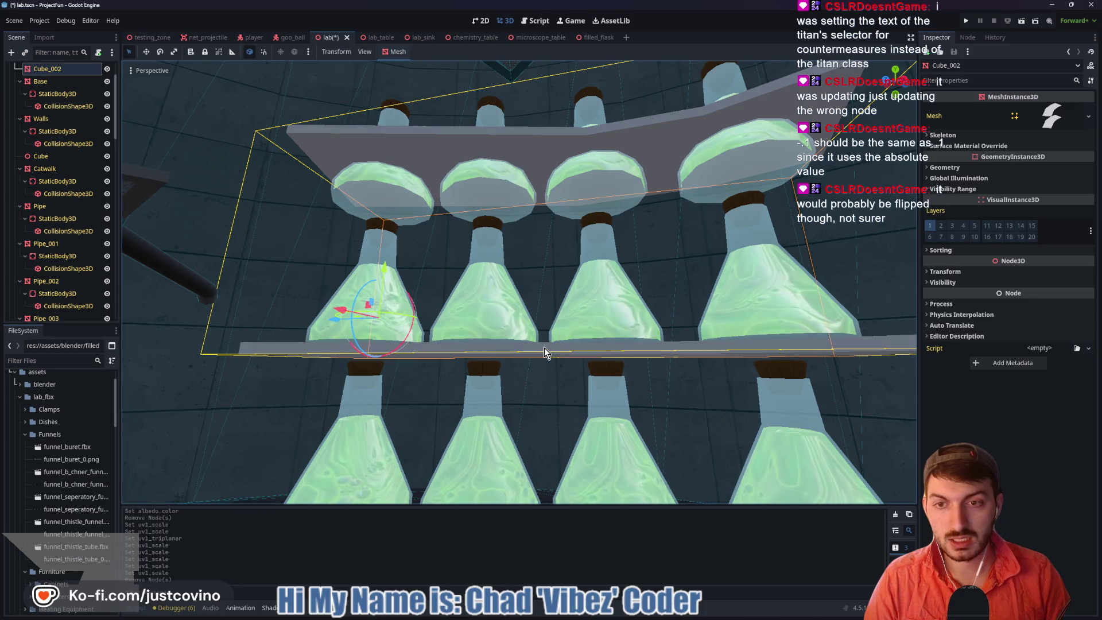
left_click(613, 610)
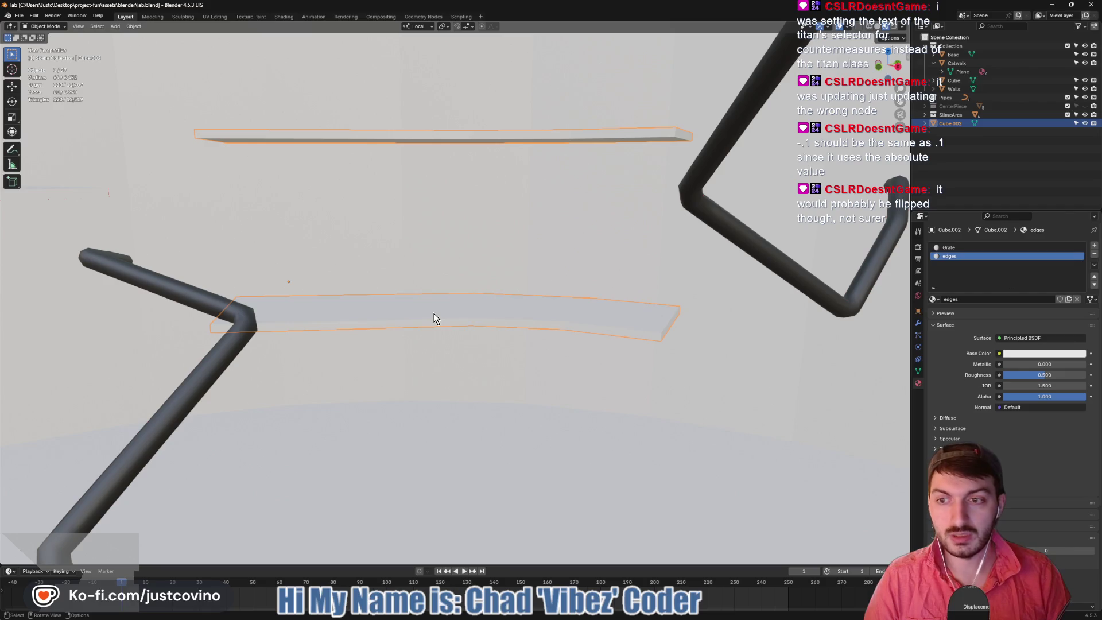
Separate the lower shelf from Cube.002 into its own object Cube.003 and save lab.blend
key("Tab")
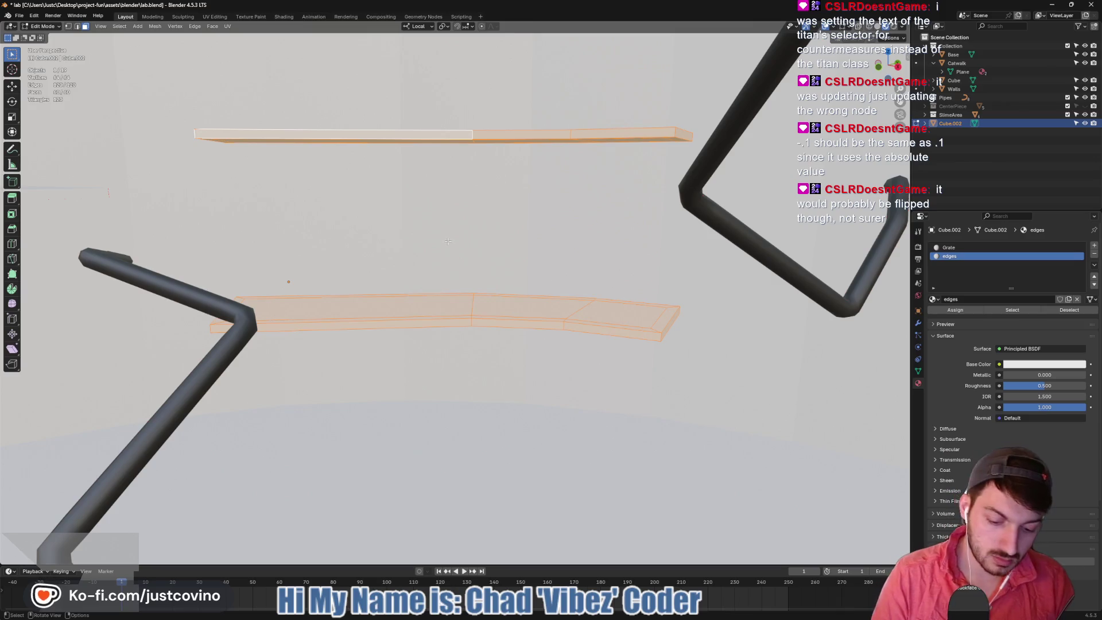
key("alt+a")
key("l")
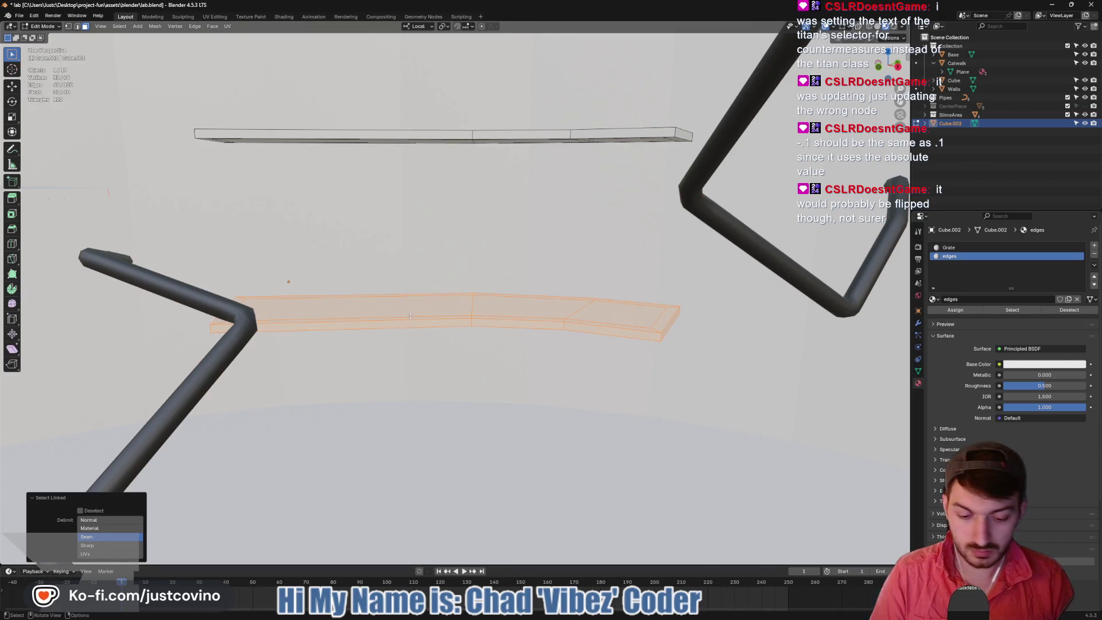
key("p")
left_click(410, 315)
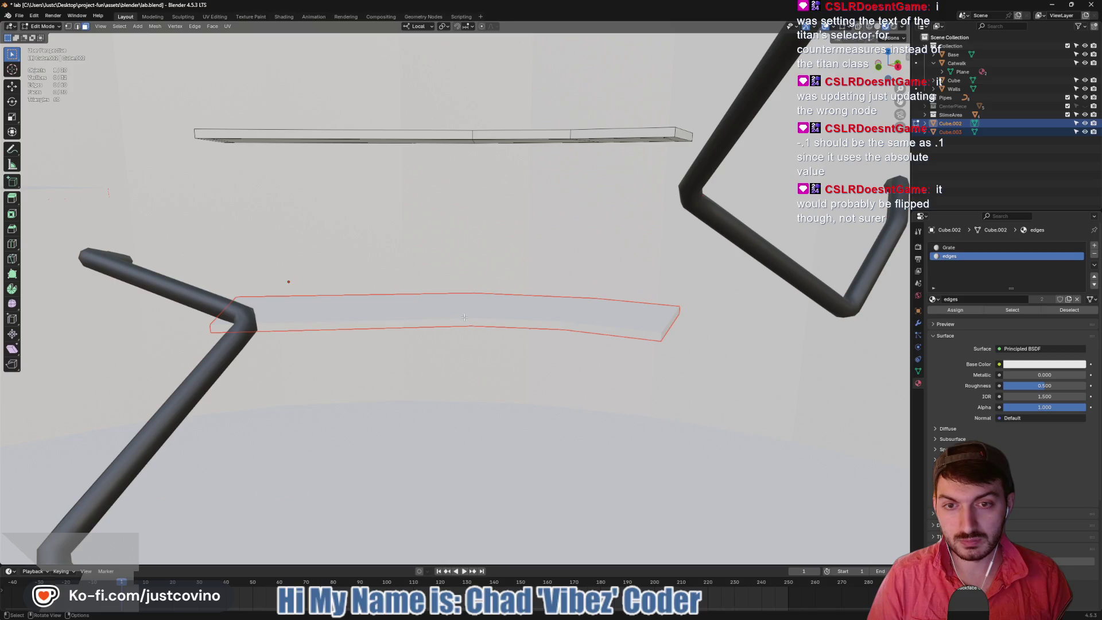
key("ctrl+s")
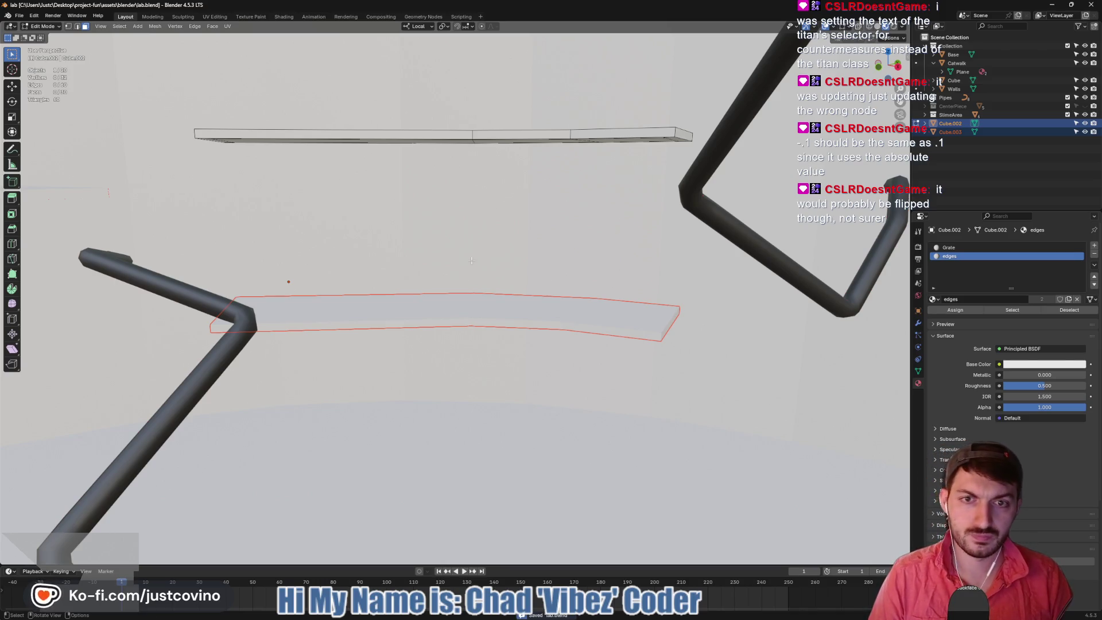
key("Tab")
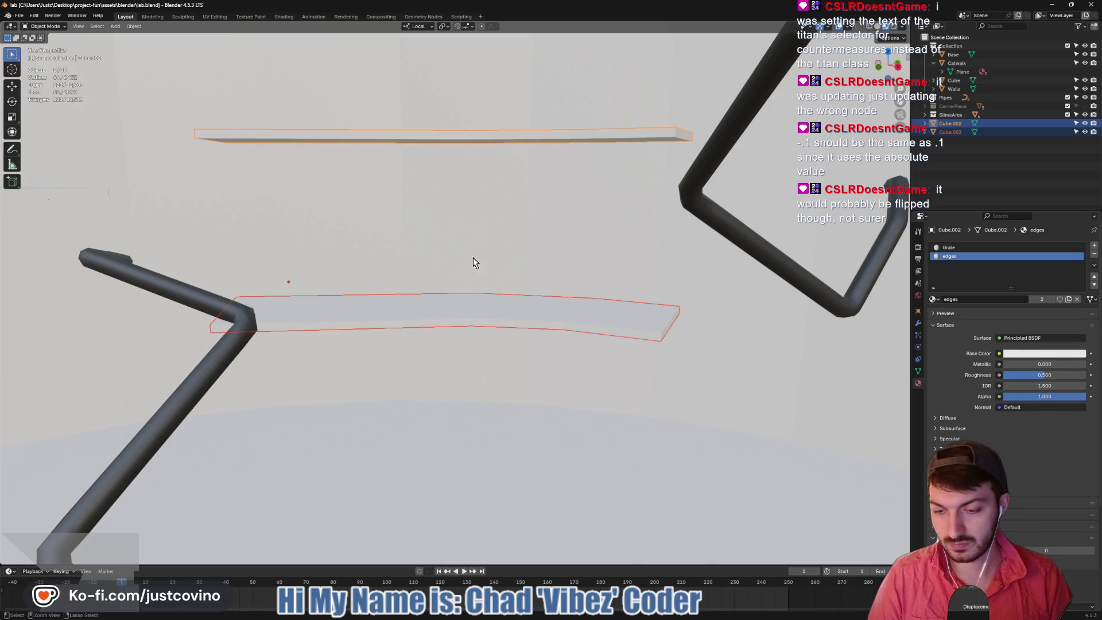
left_click(637, 618)
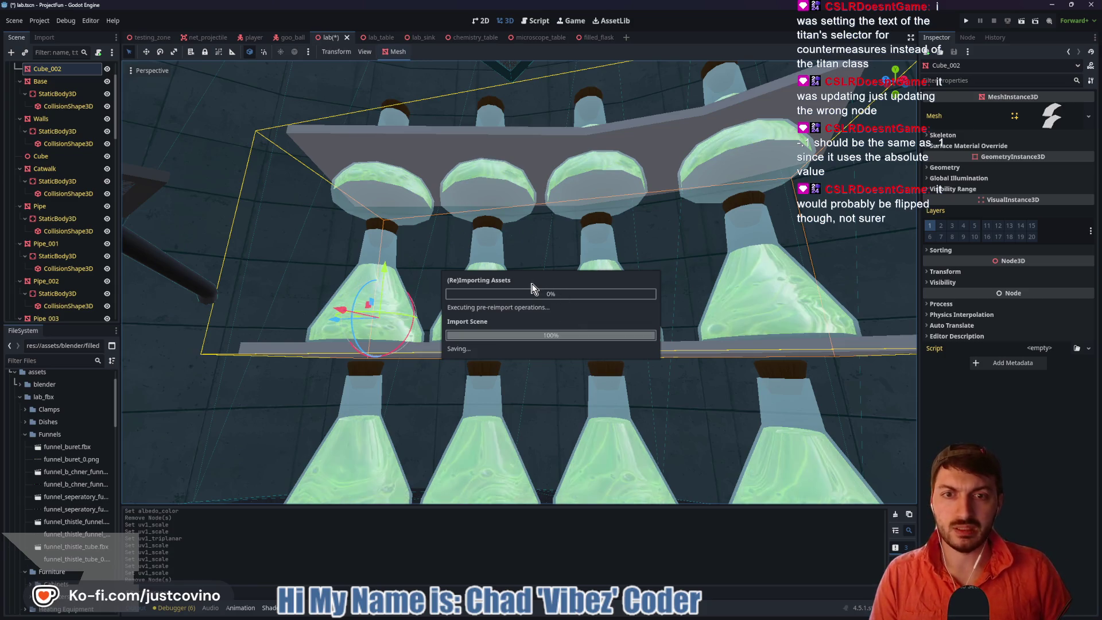
Frame the Cube_003 shelf and adjust its height along the Y axis
left_click(531, 357)
key("f")
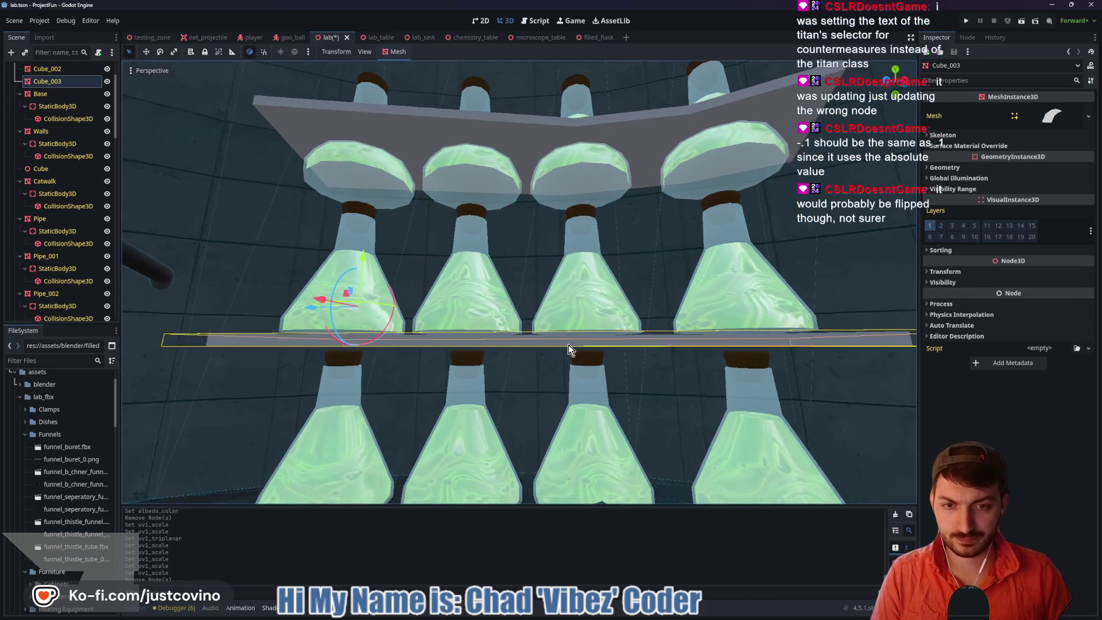
left_click_drag(337, 238, 336, 232)
middle_click_drag(545, 260, 549, 312)
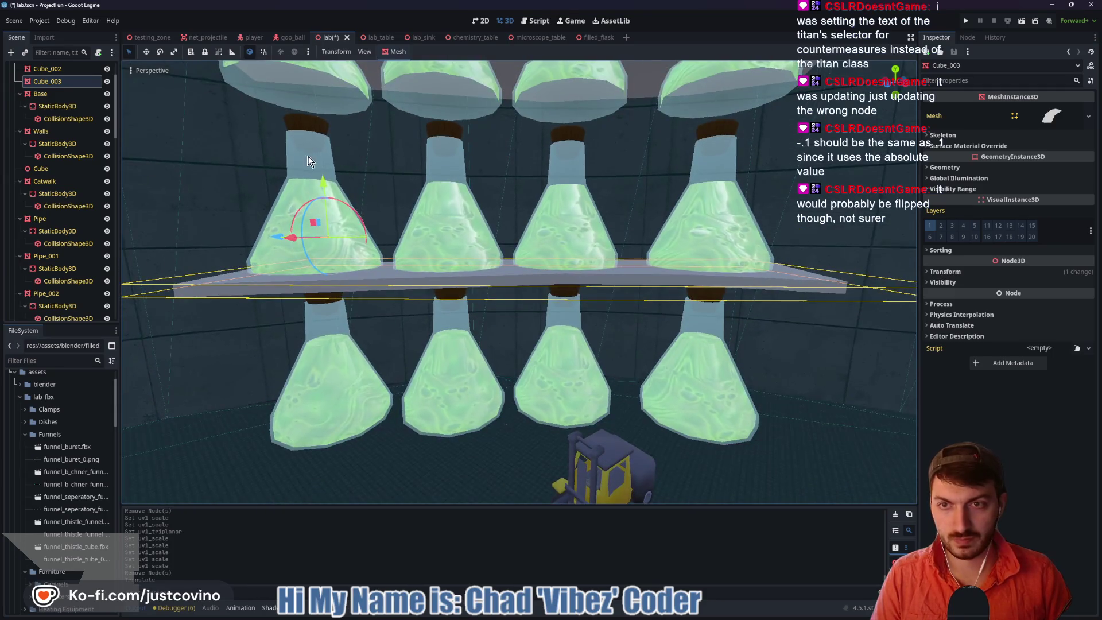
left_click_drag(321, 177, 324, 182)
mouse_move(545, 143)
middle_mouse_down()
mouse_move(528, 165)
mouse_move(512, 283)
middle_mouse_up()
Lower the Cube_002 shelf along Y beneath its row of flasks
left_click(493, 140)
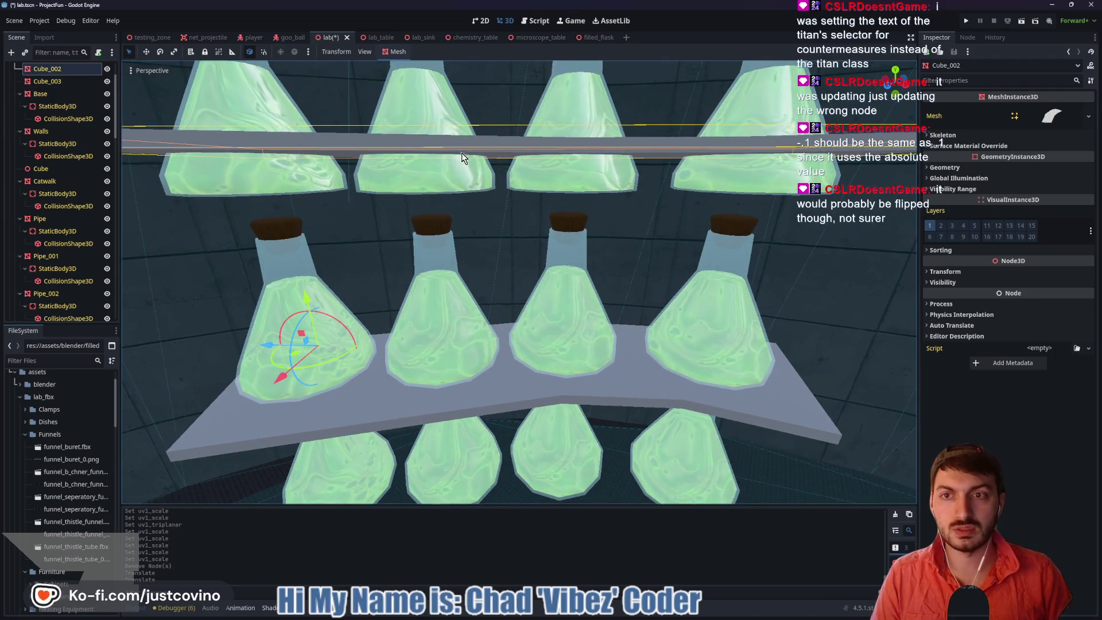
scroll(449, 165, "down", 10)
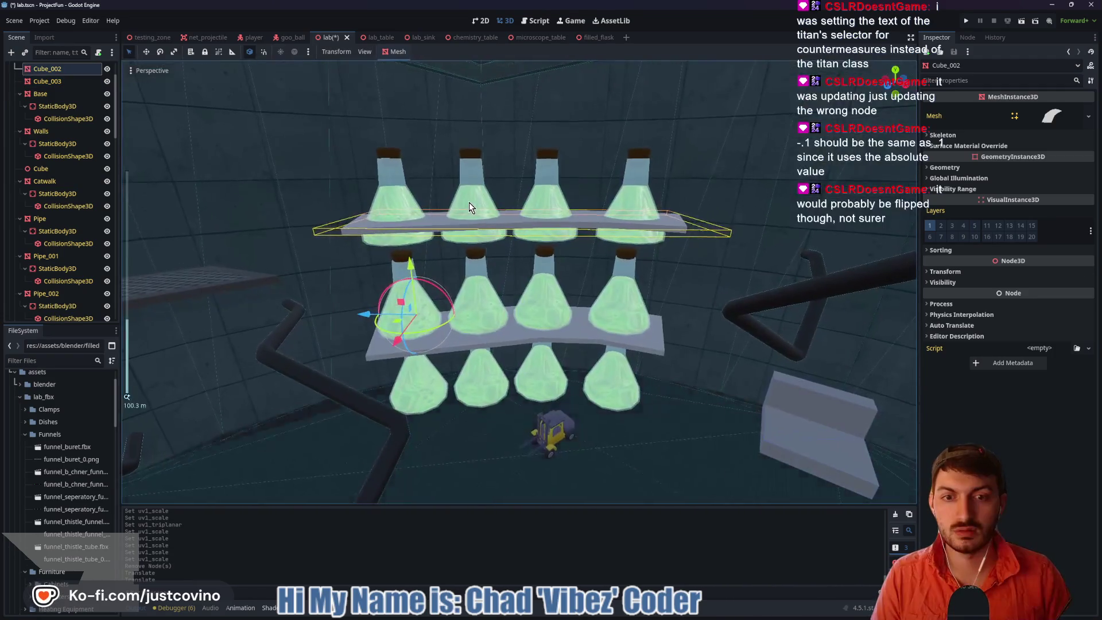
scroll(463, 222, "up", 10)
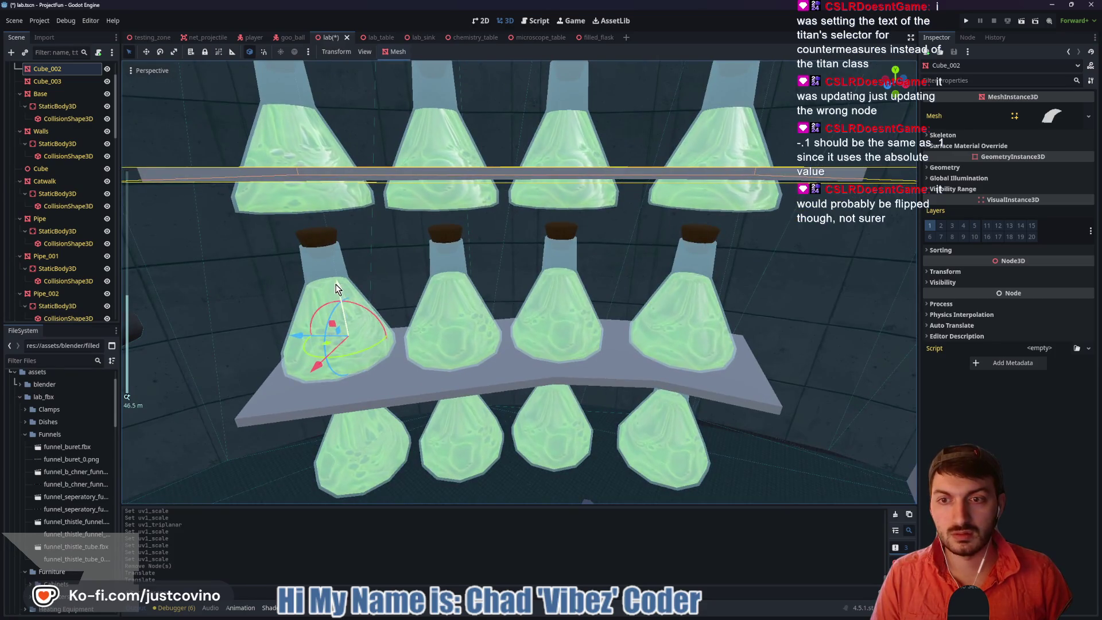
left_click_drag(338, 287, 345, 315)
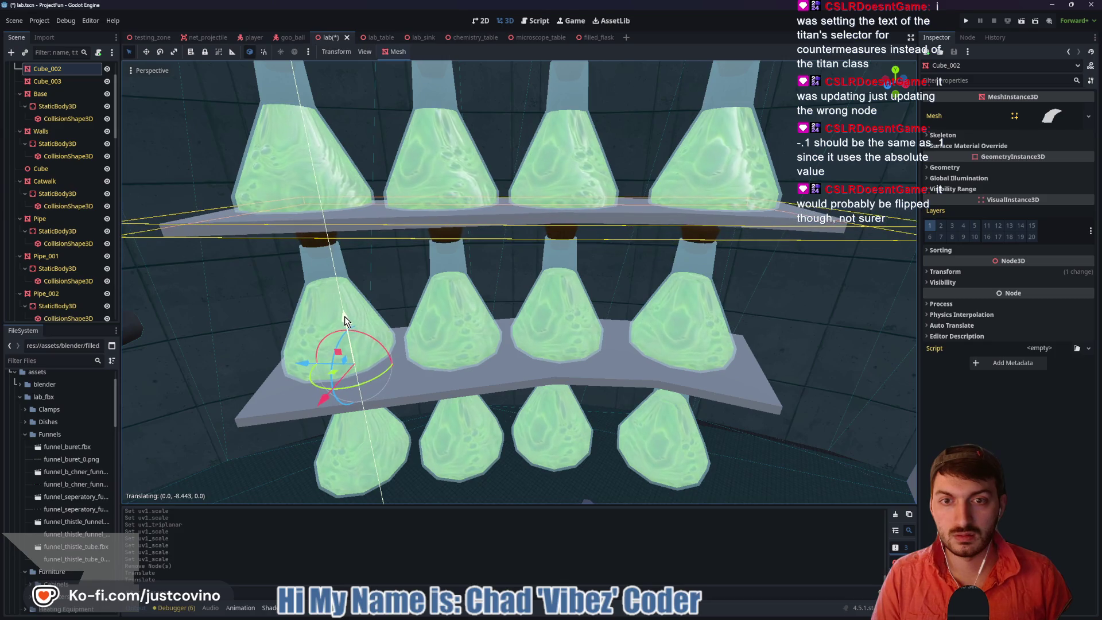
mouse_move(517, 287)
middle_mouse_down()
mouse_move(561, 253)
mouse_move(526, 353)
mouse_move(523, 277)
mouse_move(504, 455)
mouse_move(492, 426)
mouse_move(487, 462)
middle_mouse_up()
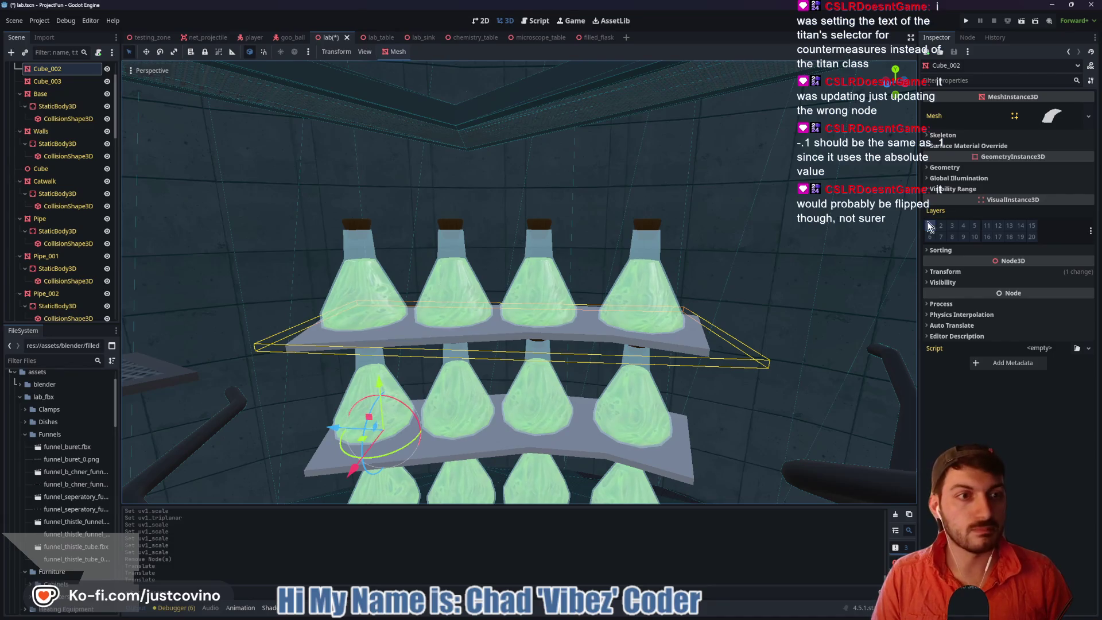
Load the catwalk_grate material into Cube_002's surface 0 material override
left_click(980, 145)
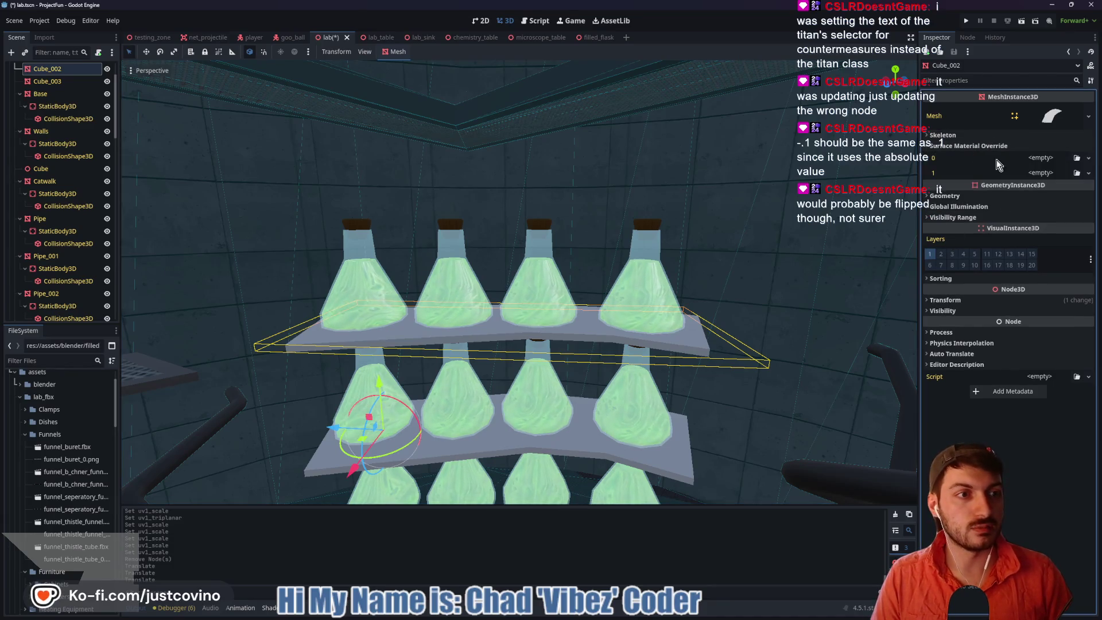
left_click(1038, 161)
left_click(1038, 163)
left_click(1048, 161)
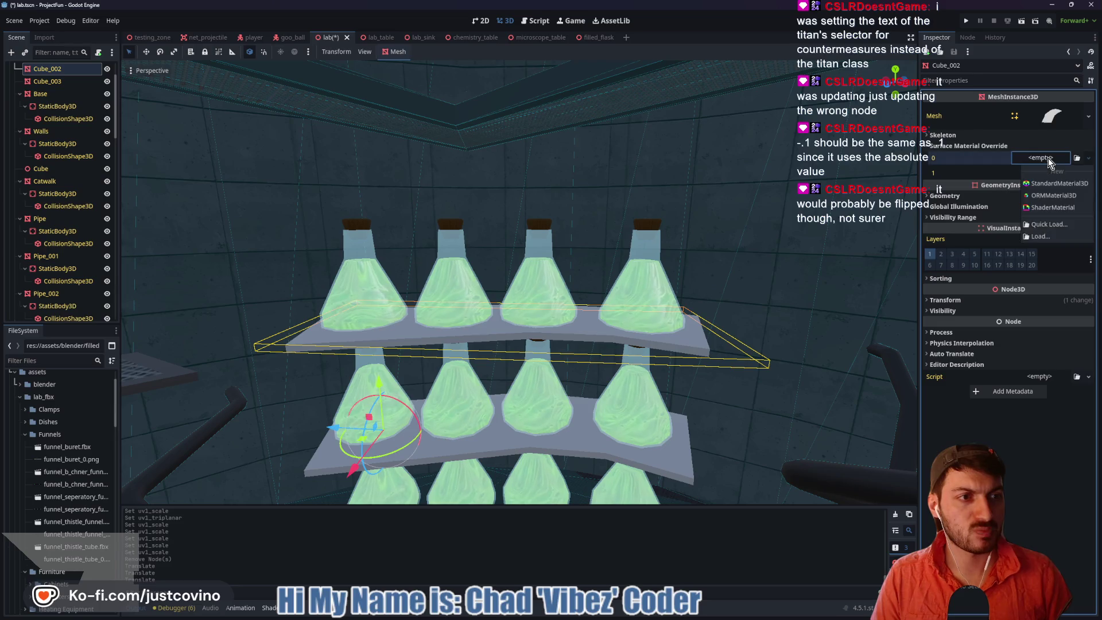
left_click(1060, 225)
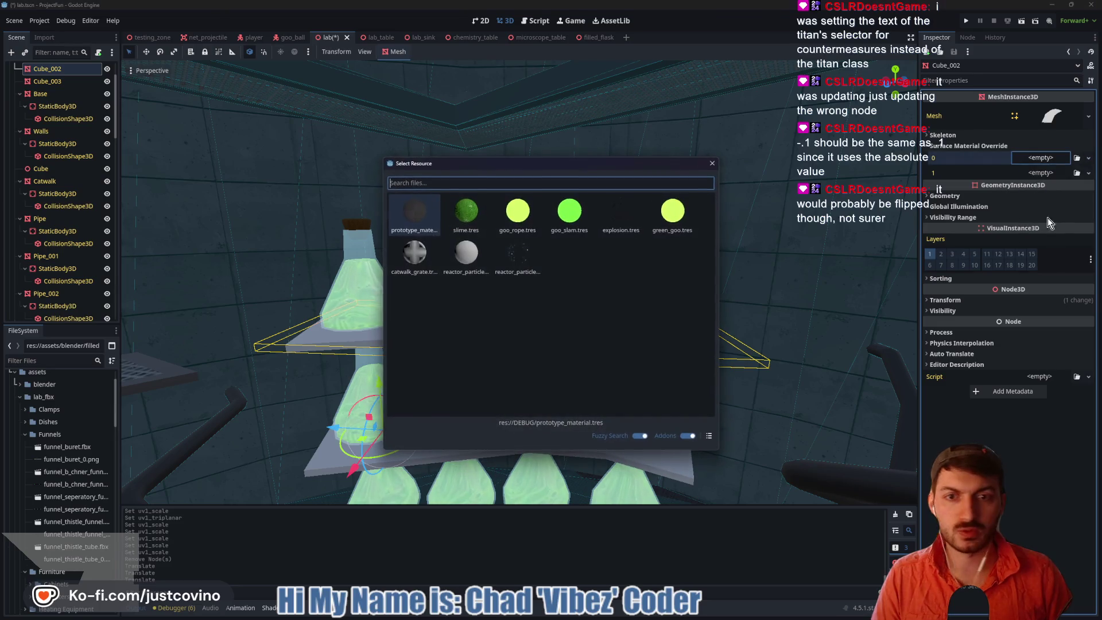
double_click(432, 277)
mouse_move(540, 352)
middle_mouse_down()
mouse_move(566, 436)
mouse_move(554, 367)
middle_mouse_up()
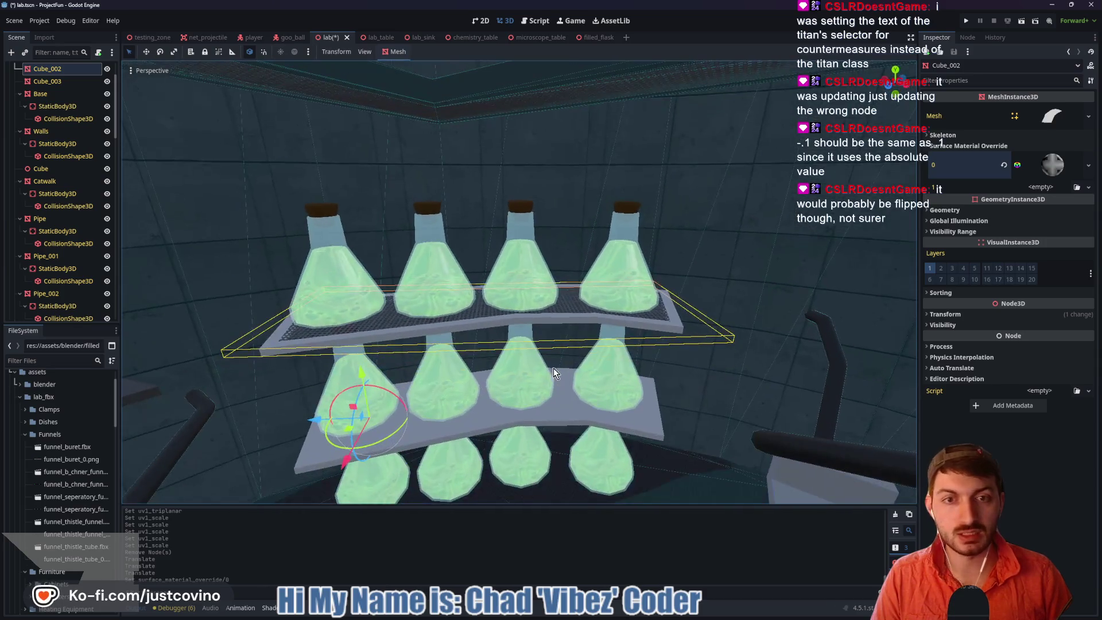
Give surface 1 a new StandardMaterial3D, then select Cube_001
left_click(1034, 185)
left_click(1049, 211)
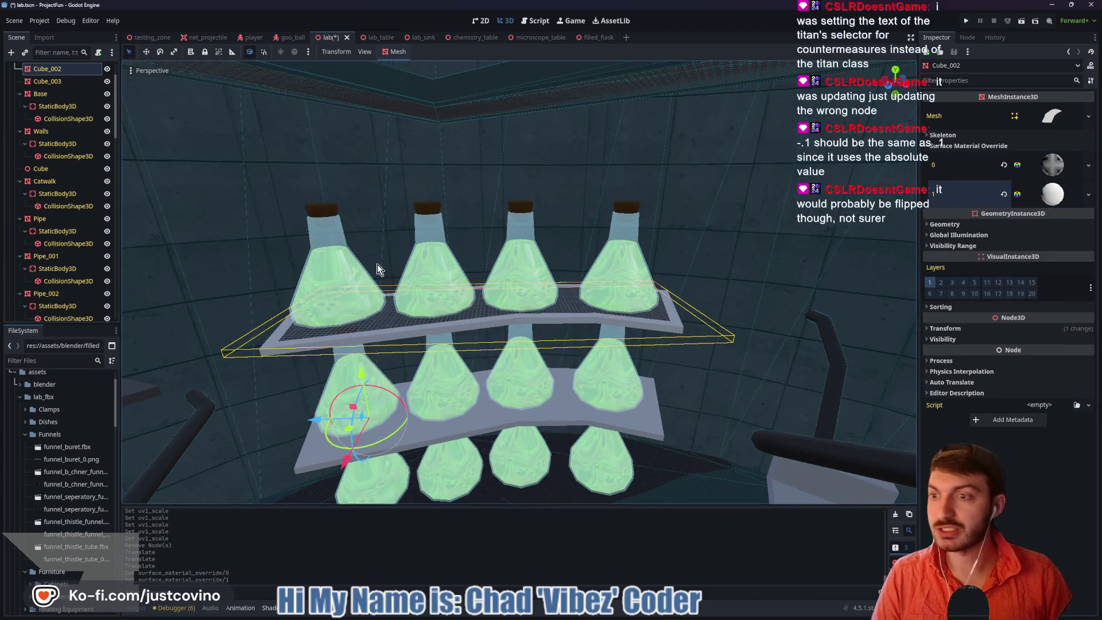
scroll(263, 350, "down", 5)
scroll(276, 322, "up", 4)
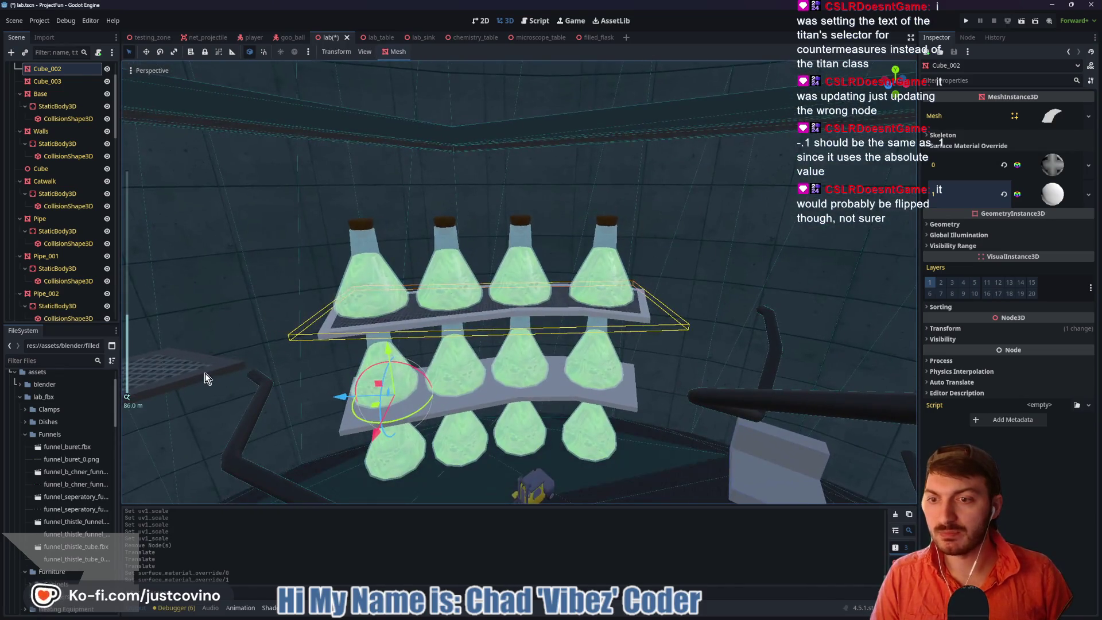
left_click(219, 378)
middle_click_drag(269, 287, 619, 286)
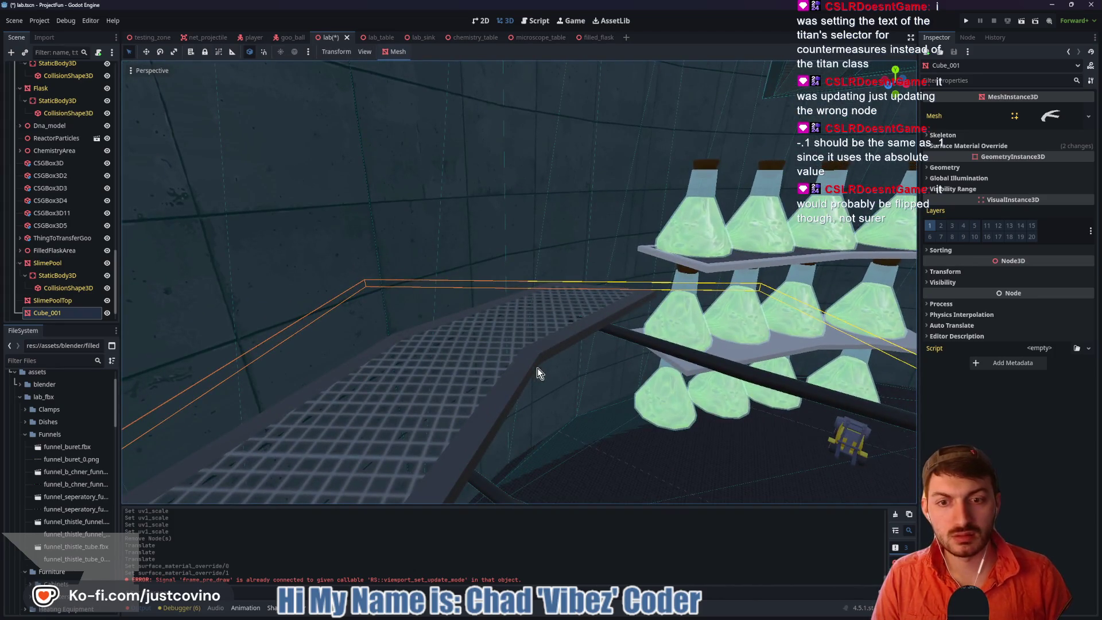
Open the save option for Cube_001's surface 1 material override
left_click(993, 146)
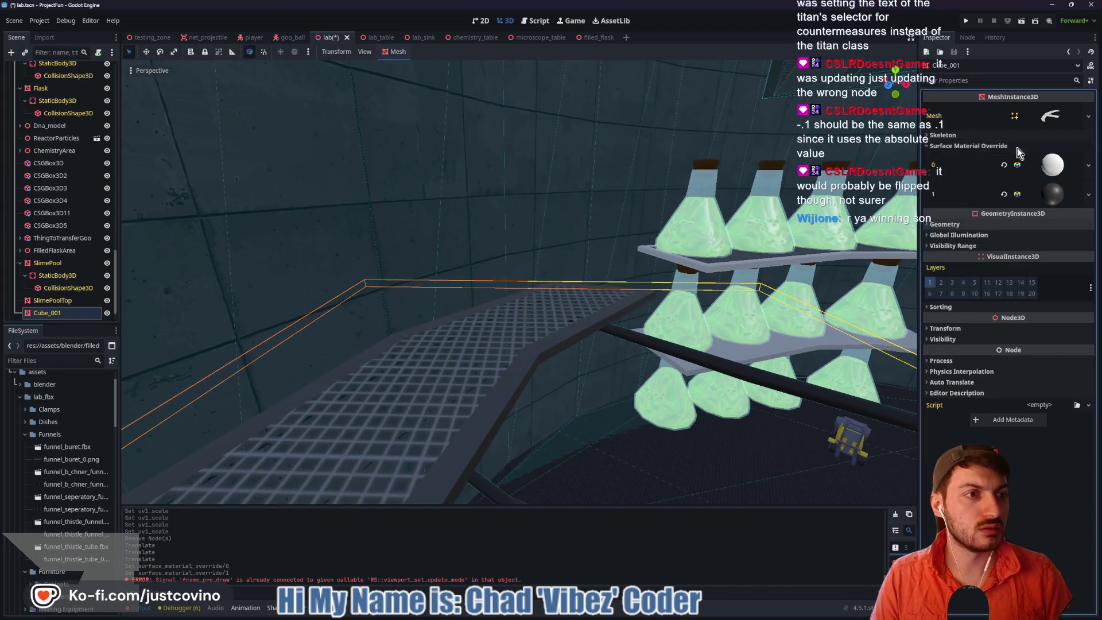
right_click(1054, 201)
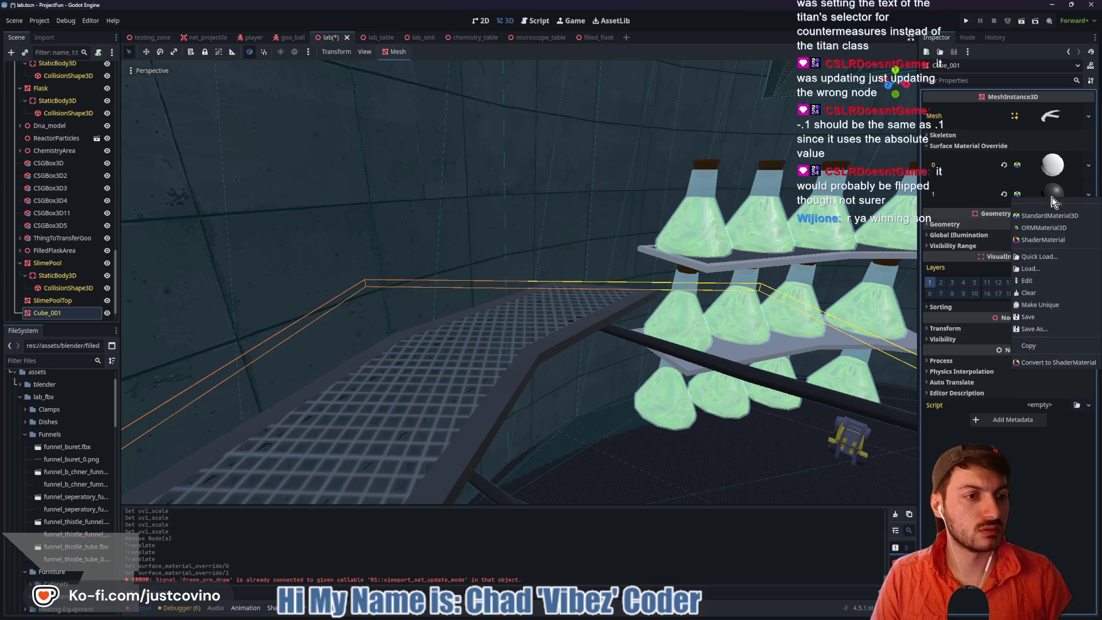
left_click(1050, 197)
left_click(1053, 199)
left_click(1053, 197)
right_click(1052, 198)
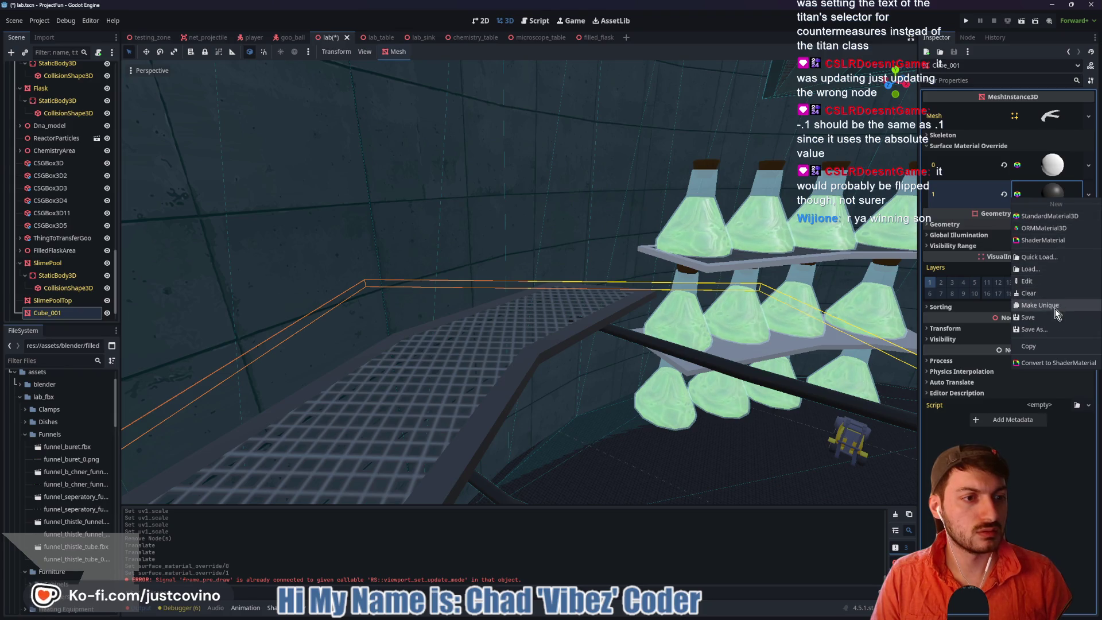
left_click(1055, 329)
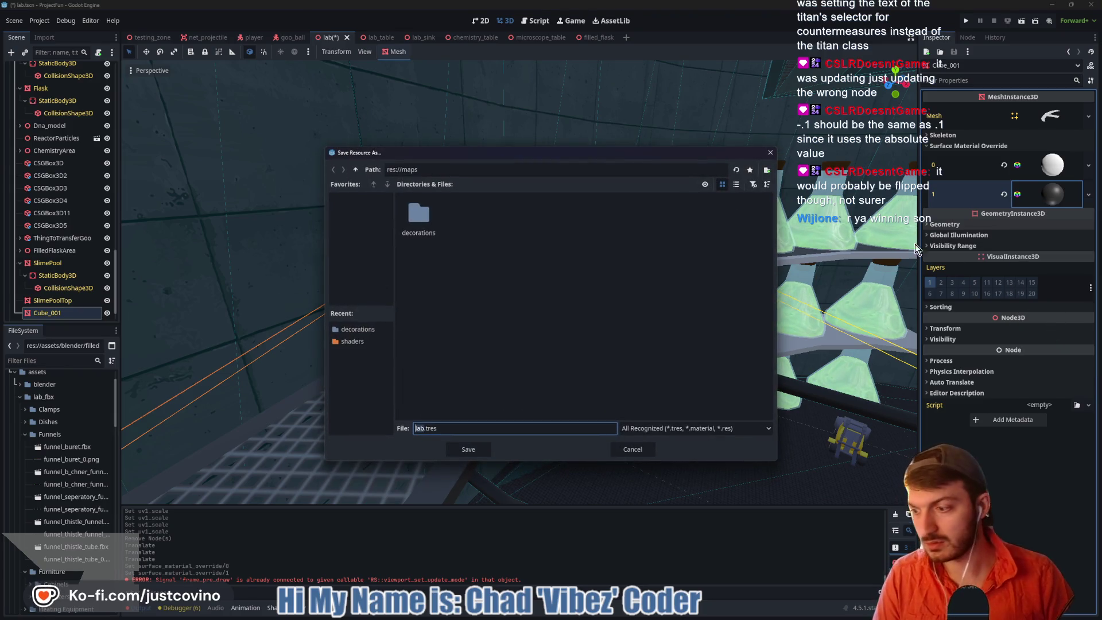
Save the material as catwalk_edge.tres in the resources/materials folder
left_click(356, 170)
double_click(419, 270)
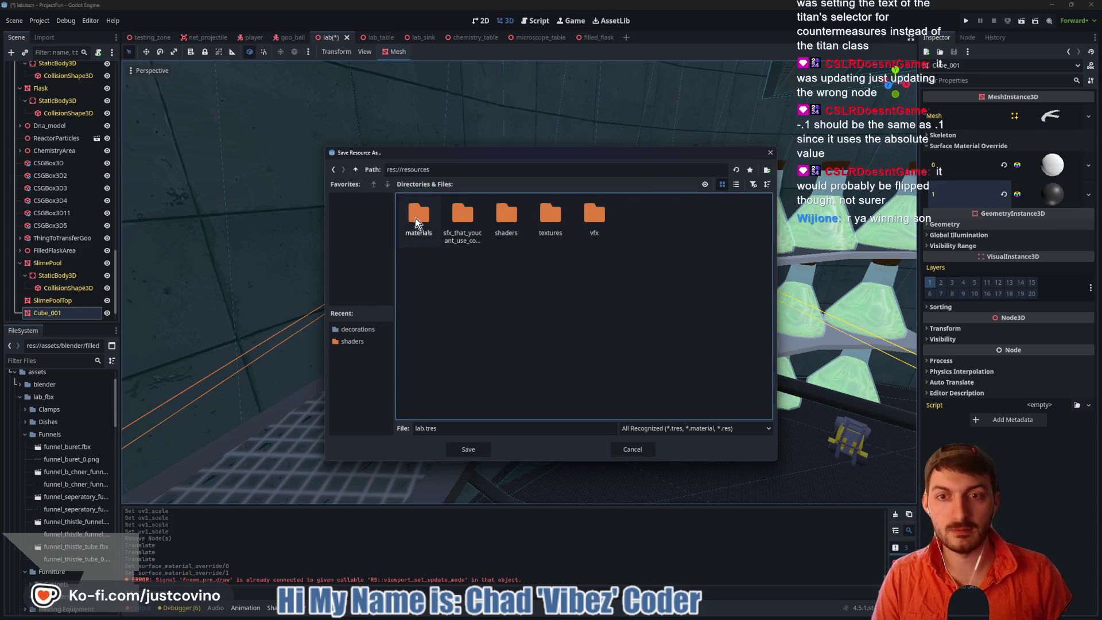
double_click(506, 217)
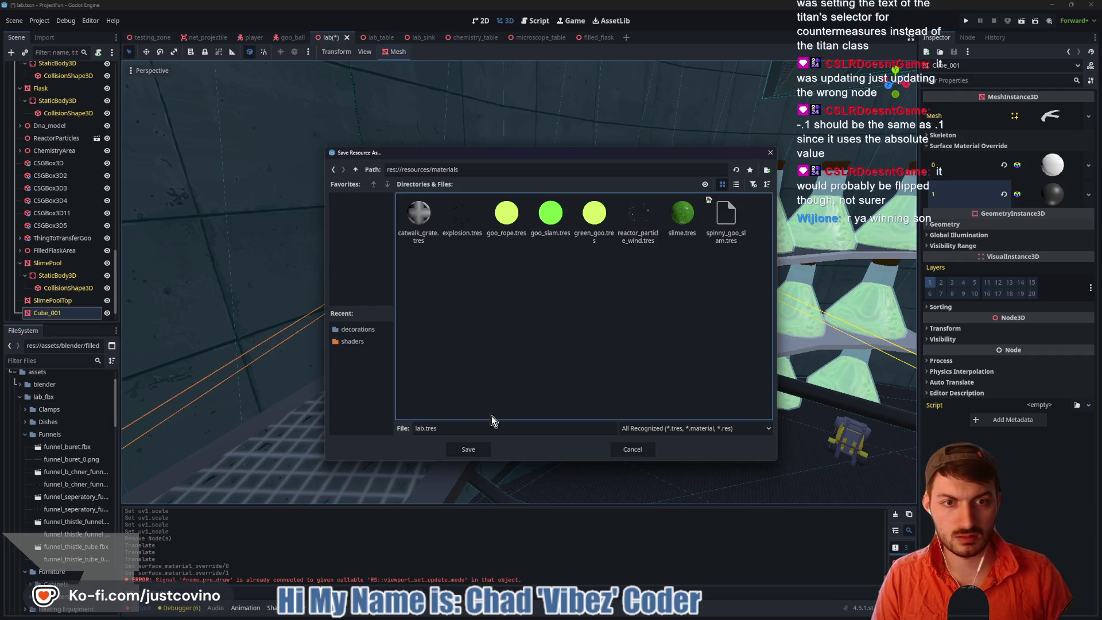
left_click(422, 428)
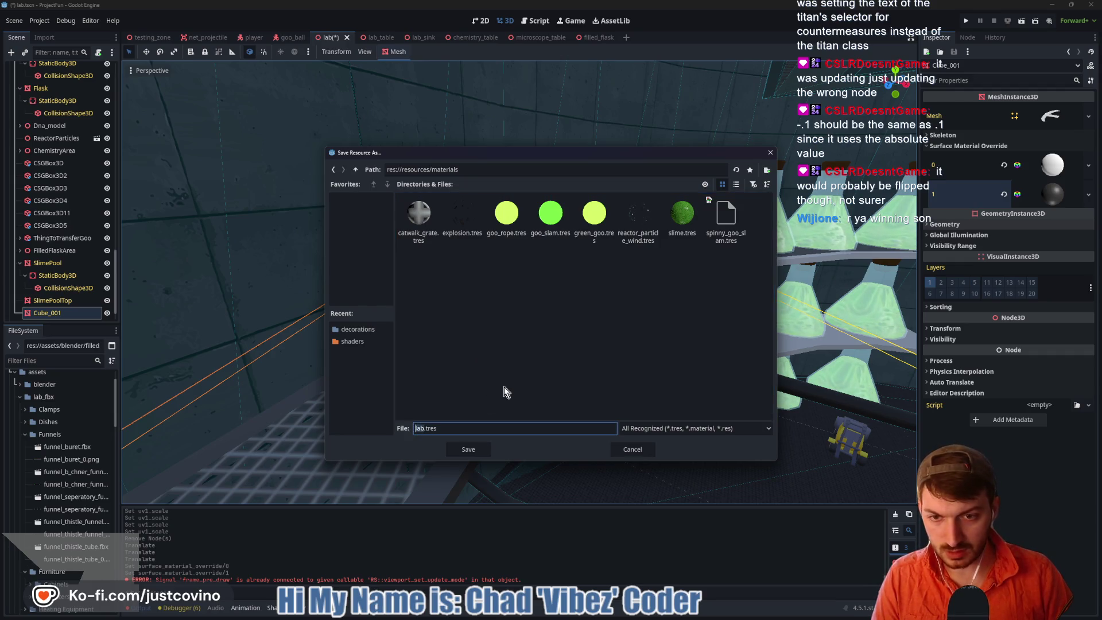
type("catwalk_edge")
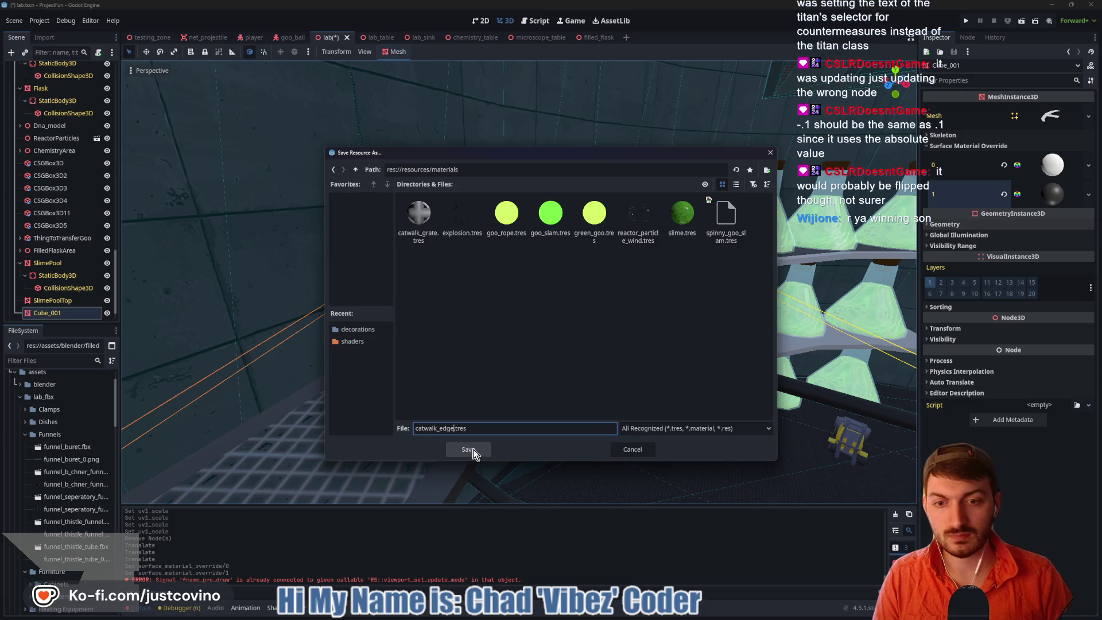
left_click(472, 451)
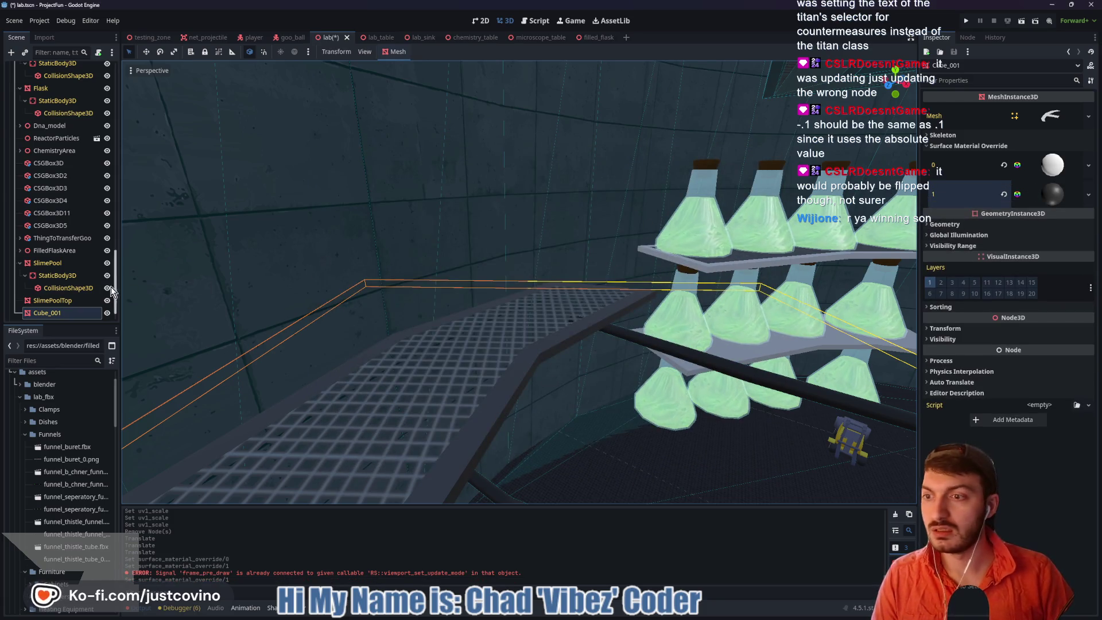
mouse_move(384, 373)
middle_mouse_down()
mouse_move(466, 384)
mouse_move(566, 356)
mouse_move(477, 301)
middle_mouse_up()
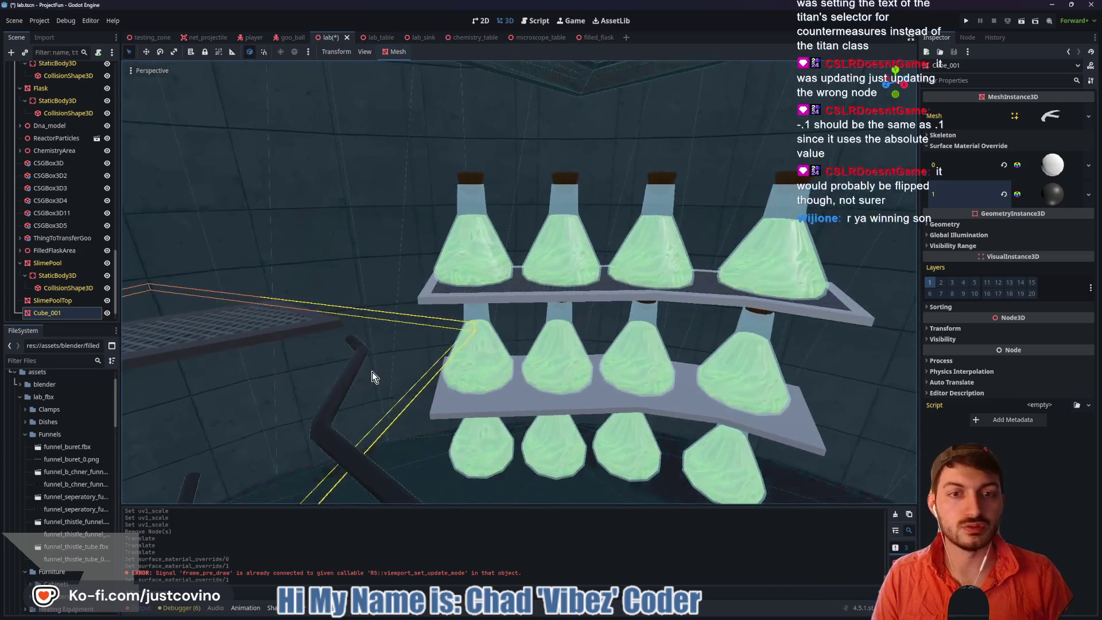
Quick Load the dark grate material into rack shelf Cube_002's second override slot
left_click(477, 299)
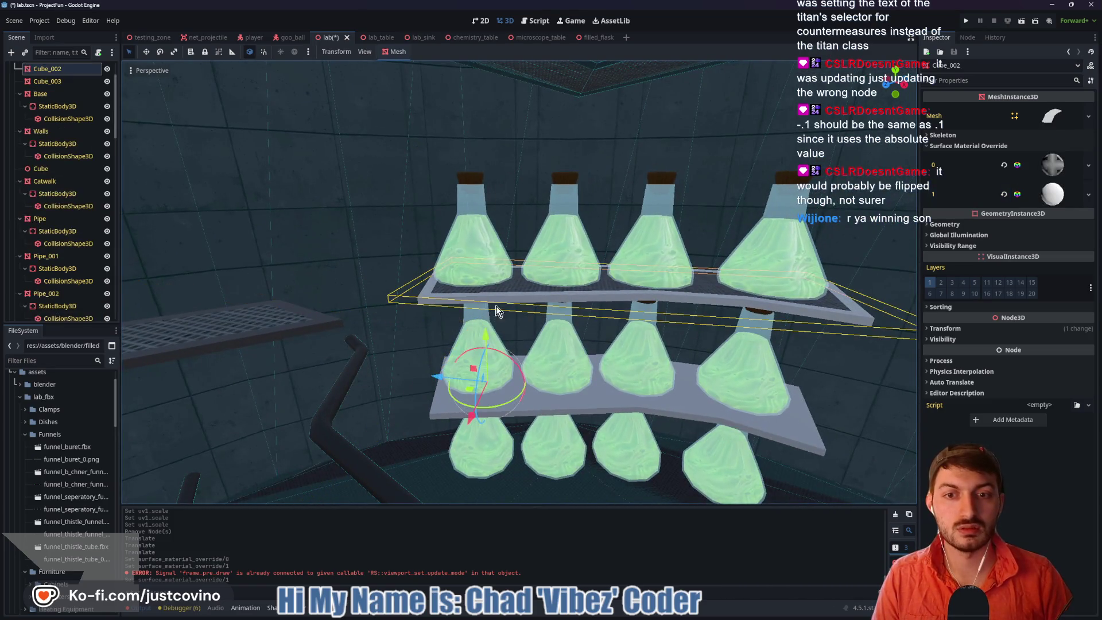
left_click(1054, 201)
left_click(1049, 187)
left_click(1055, 246)
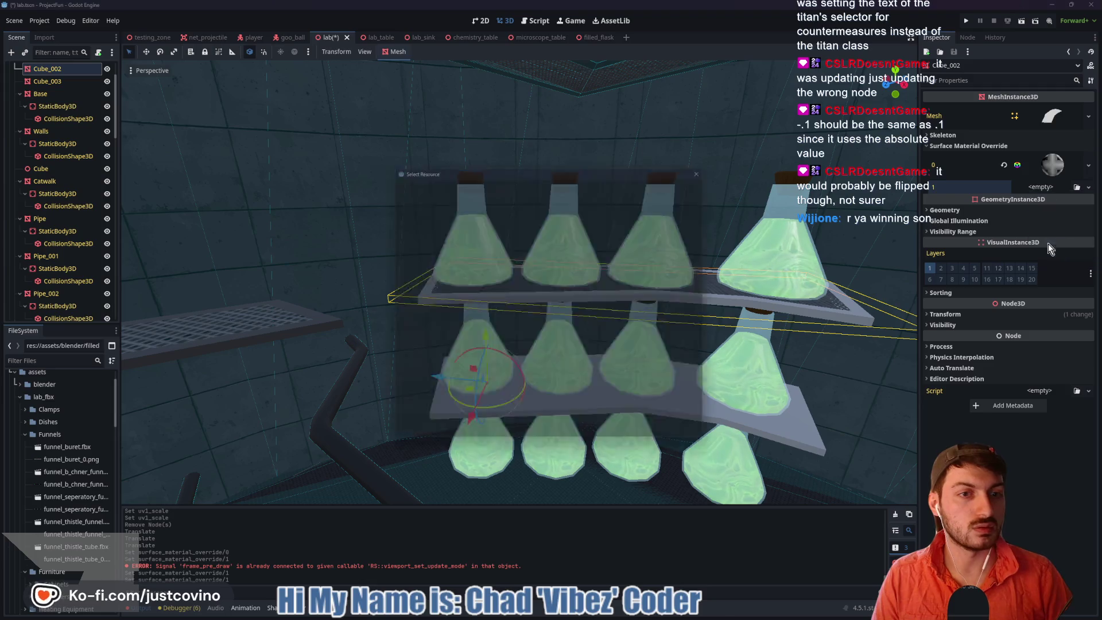
double_click(417, 268)
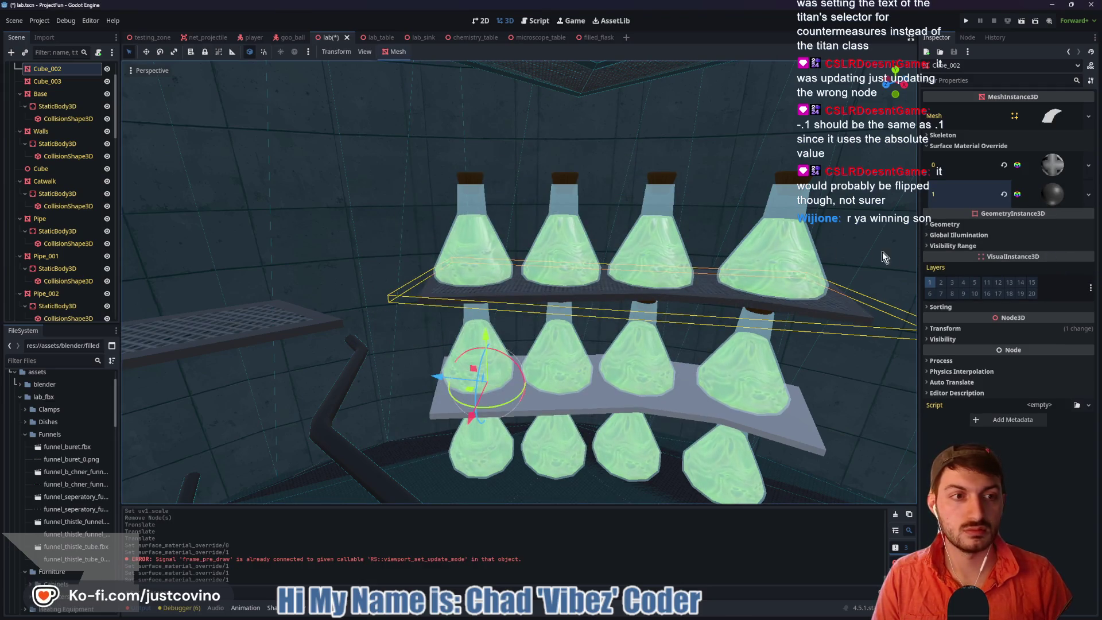
Quick Load saved materials into override slots 1 and 0 of lower shelf Cube_003
left_click(577, 409)
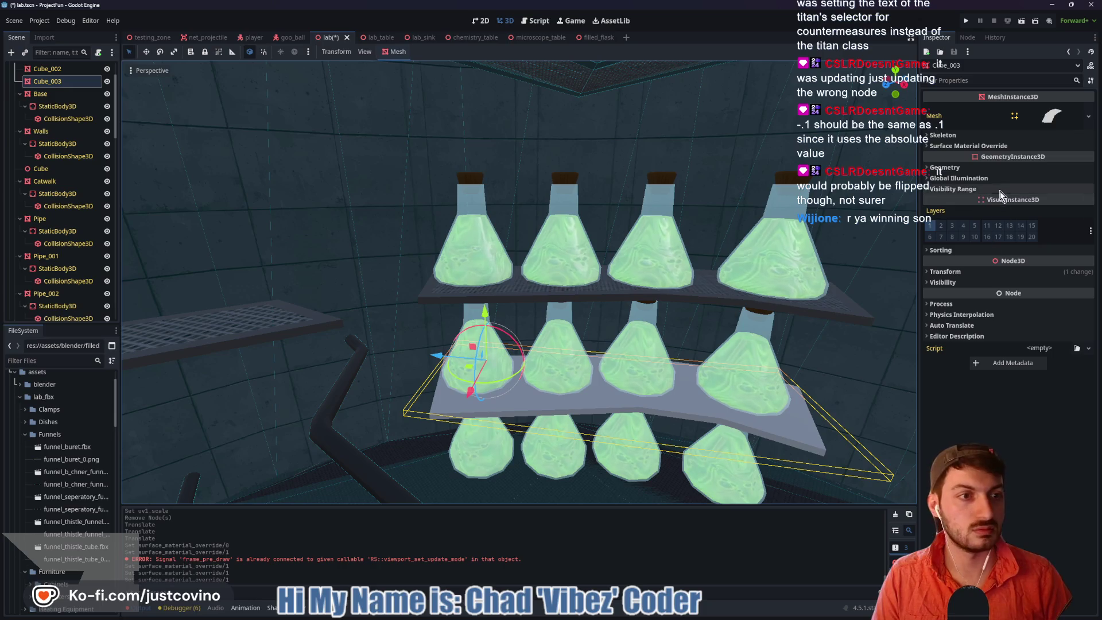
left_click(1010, 144)
left_click(1054, 176)
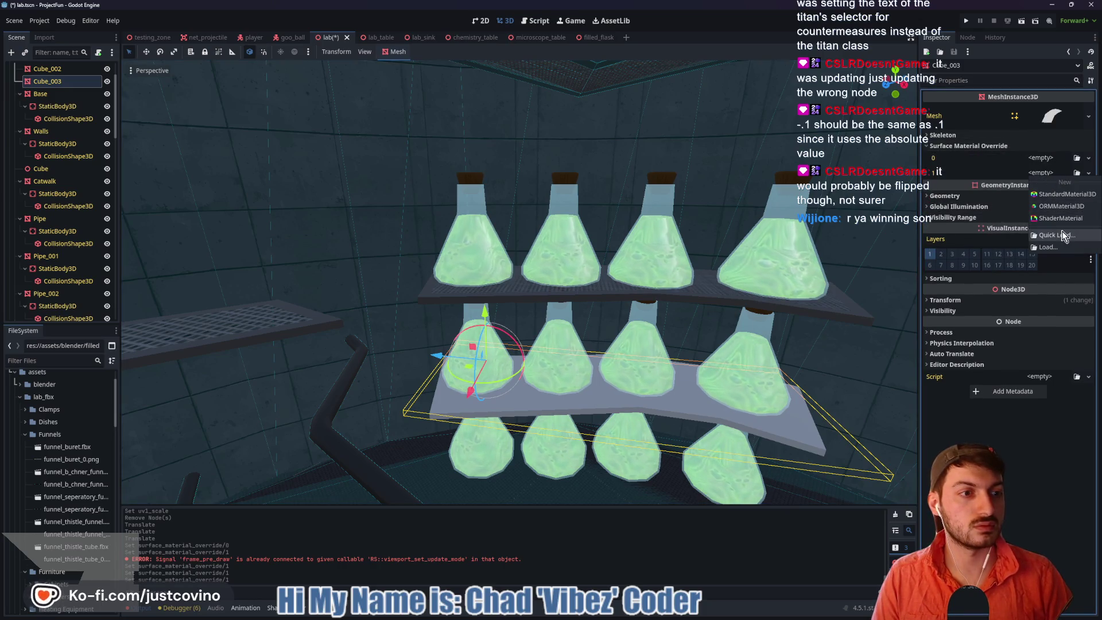
left_click(1056, 246)
double_click(408, 253)
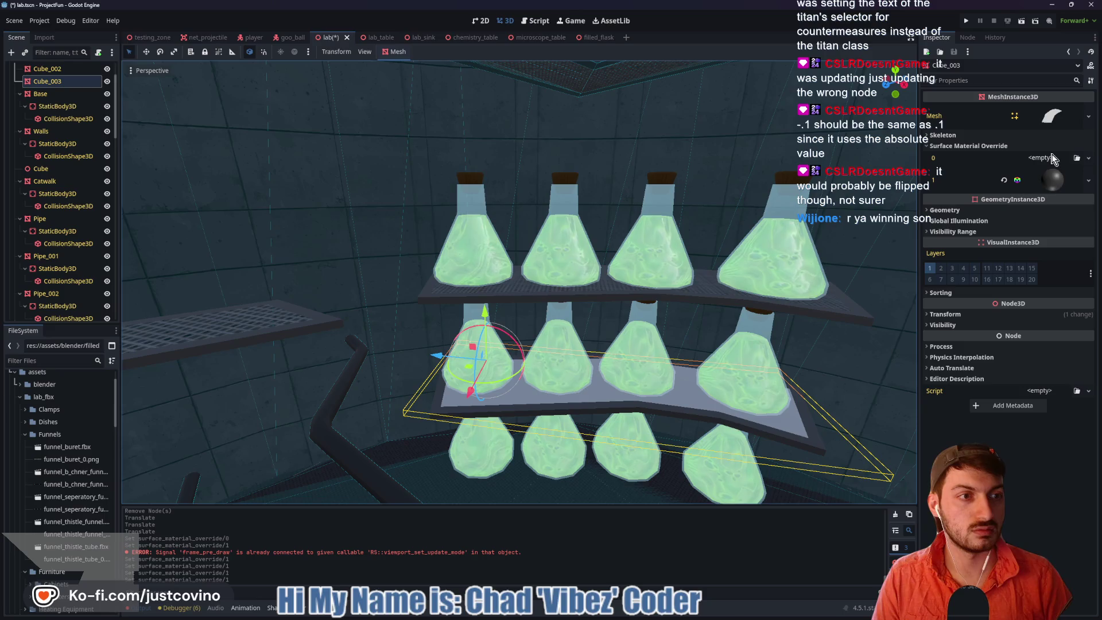
left_click(1050, 161)
left_click(1064, 216)
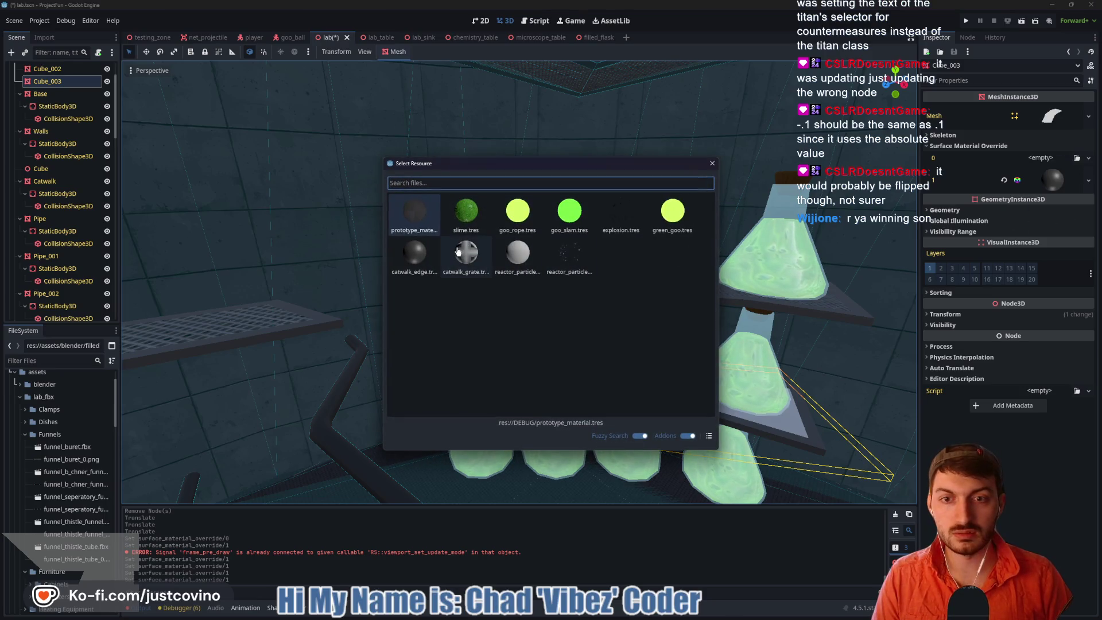
double_click(468, 251)
Load catwalk_edge into the Catwalk mesh's second surface material override slot
mouse_move(697, 418)
middle_mouse_down()
mouse_move(733, 263)
mouse_move(705, 381)
mouse_move(659, 455)
mouse_move(549, 357)
middle_mouse_up()
left_click(549, 356)
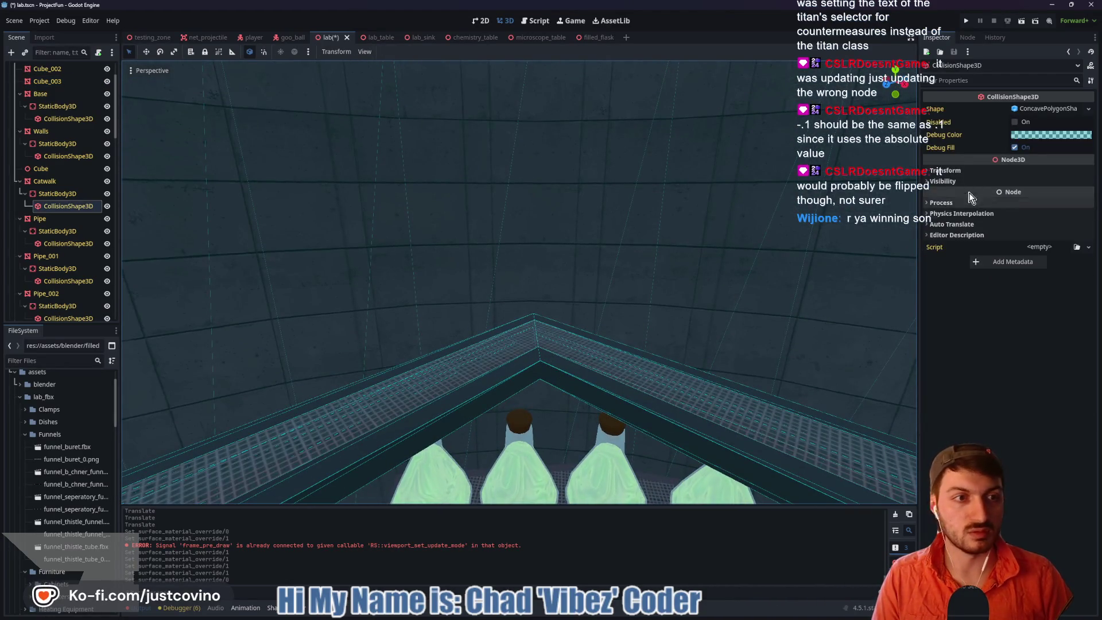
left_click(46, 181)
left_click(994, 146)
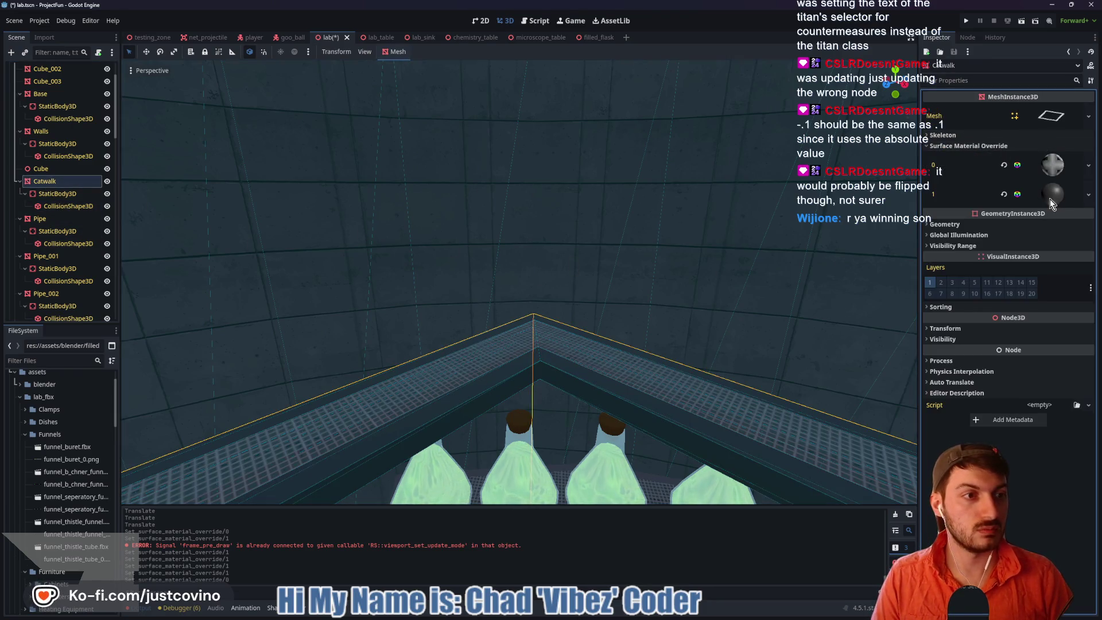
left_click(1004, 194)
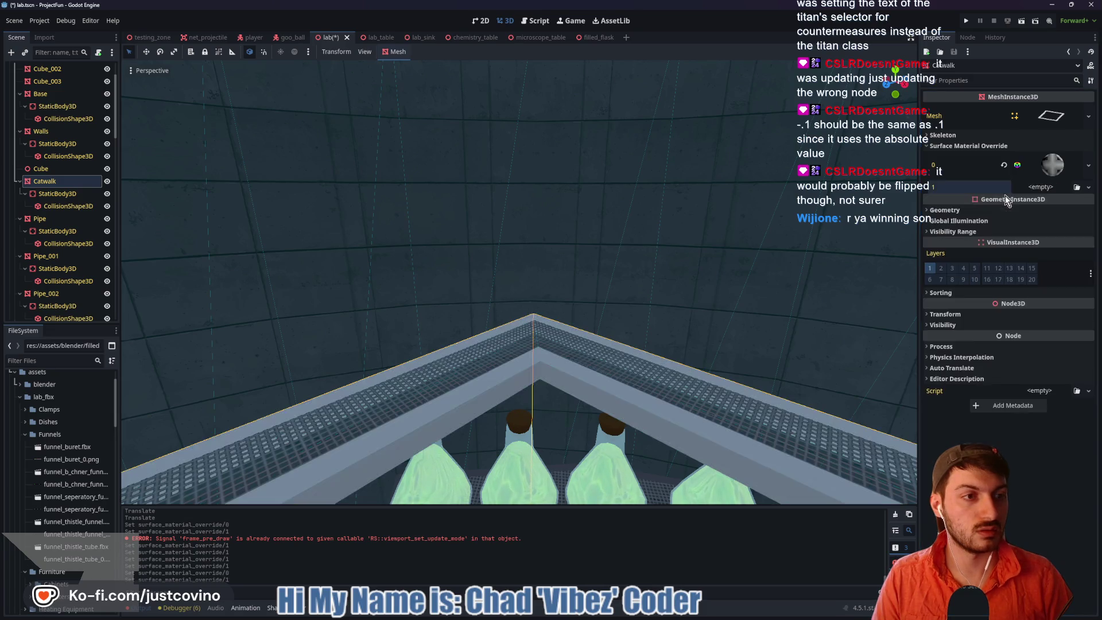
left_click(1046, 189)
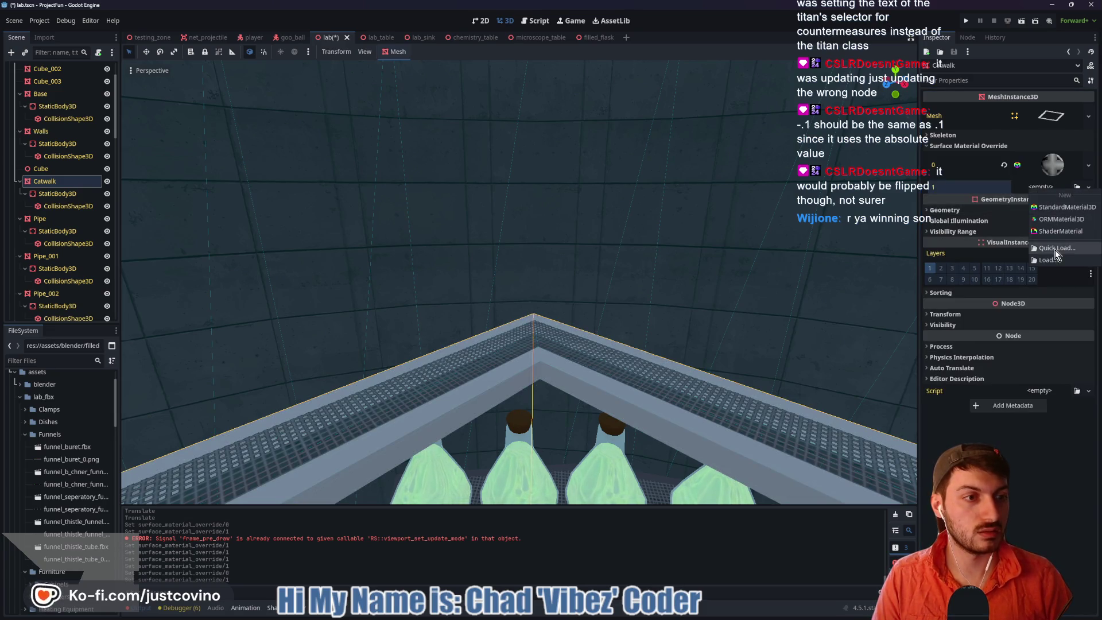
left_click(1056, 249)
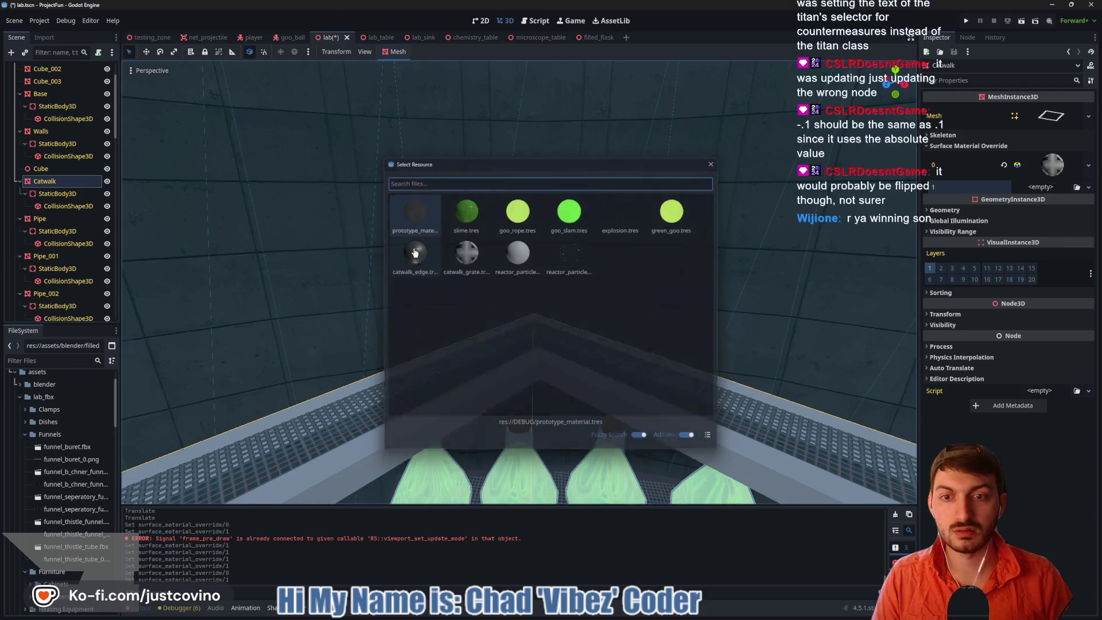
double_click(414, 252)
Check the flask rack from above, save the scene, and switch to Blender
middle_click_drag(549, 320, 571, 285)
scroll(618, 319, "up", 3)
mouse_move(618, 315)
middle_mouse_down()
mouse_move(629, 378)
mouse_move(595, 315)
mouse_move(574, 344)
middle_mouse_up()
scroll(606, 325, "up", 3)
mouse_move(522, 312)
middle_mouse_down()
mouse_move(556, 355)
mouse_move(640, 388)
mouse_move(618, 370)
middle_mouse_up()
key("ctrl+s")
right_click_drag(629, 372, 625, 421)
key("alt+Tab")
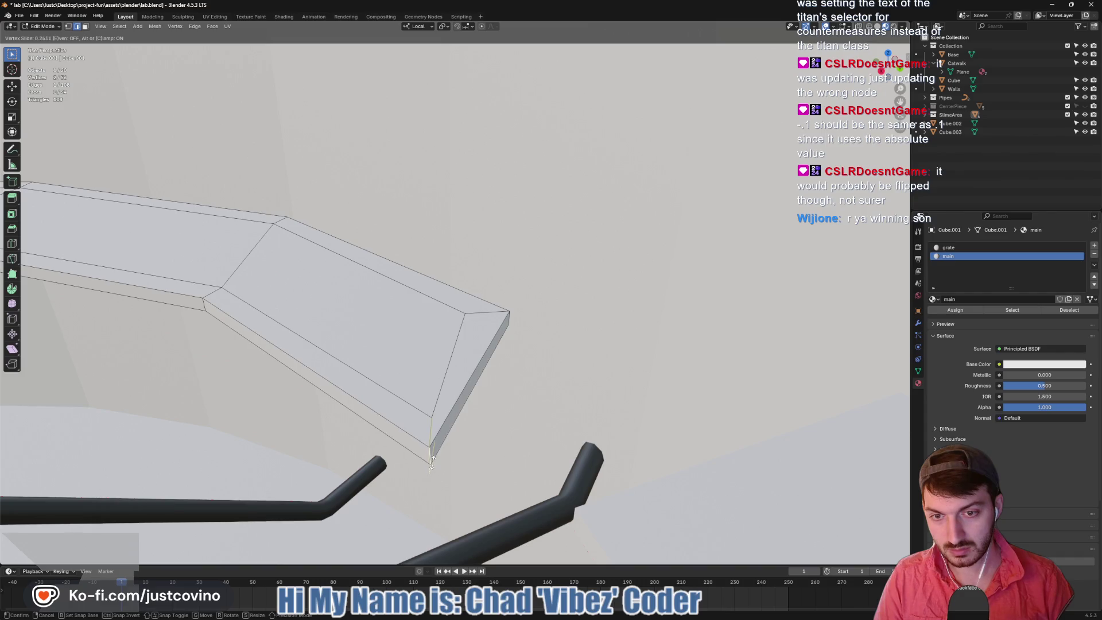
Confirm the vertex slide, save lab.blend, and return to Object Mode
left_click(432, 462)
mouse_move(432, 462)
middle_mouse_down()
mouse_move(552, 474)
mouse_move(479, 399)
mouse_move(389, 360)
middle_mouse_up()
key("ctrl+s")
key("Tab")
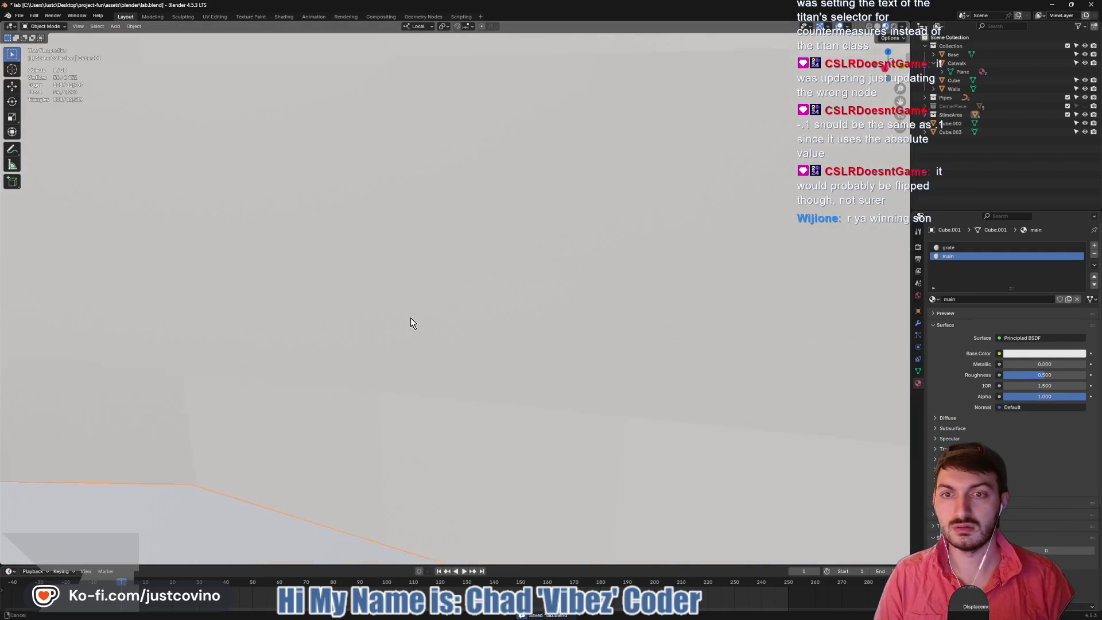
Scale all Catwalk geometry to 0.5 along Z, save lab.blend, and exit Edit Mode
left_click(431, 325)
key("Tab")
key("a")
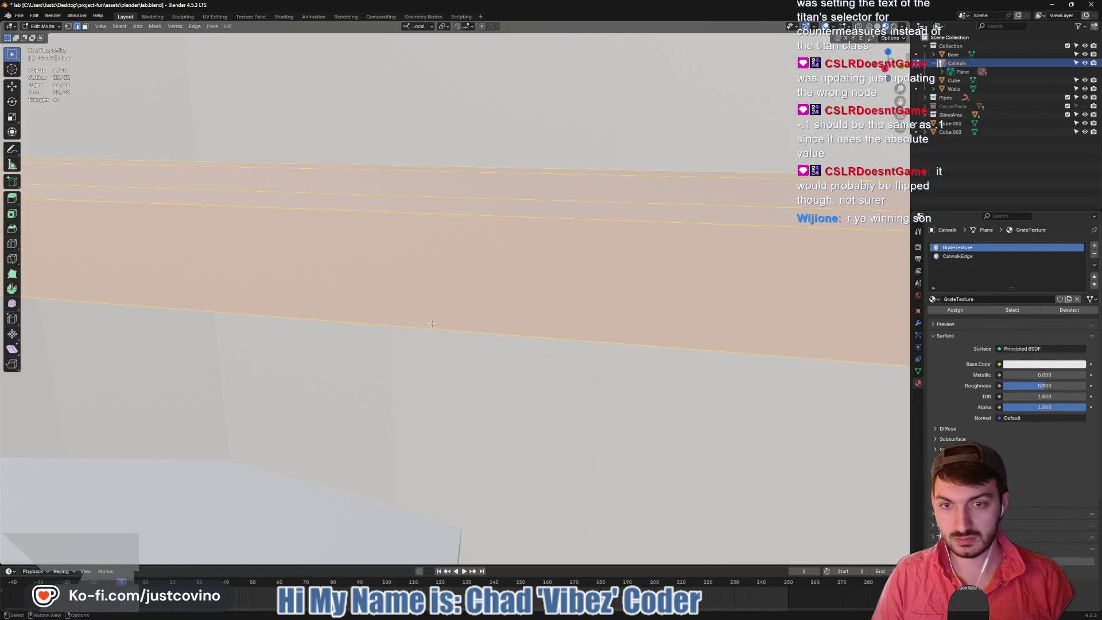
key("s")
key("z")
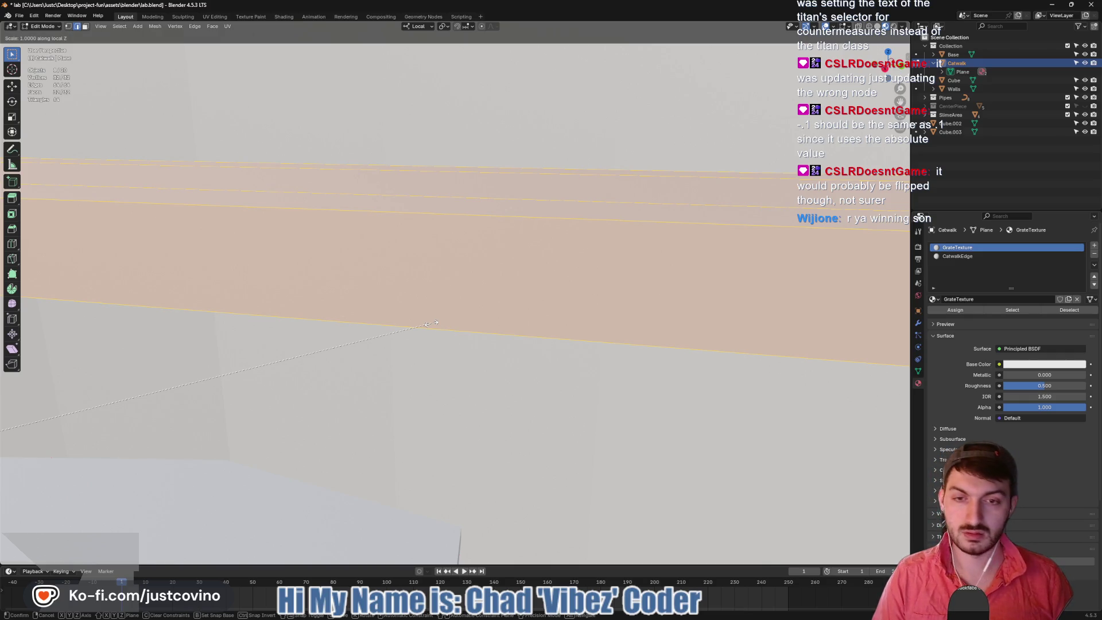
type(".5")
key("Return")
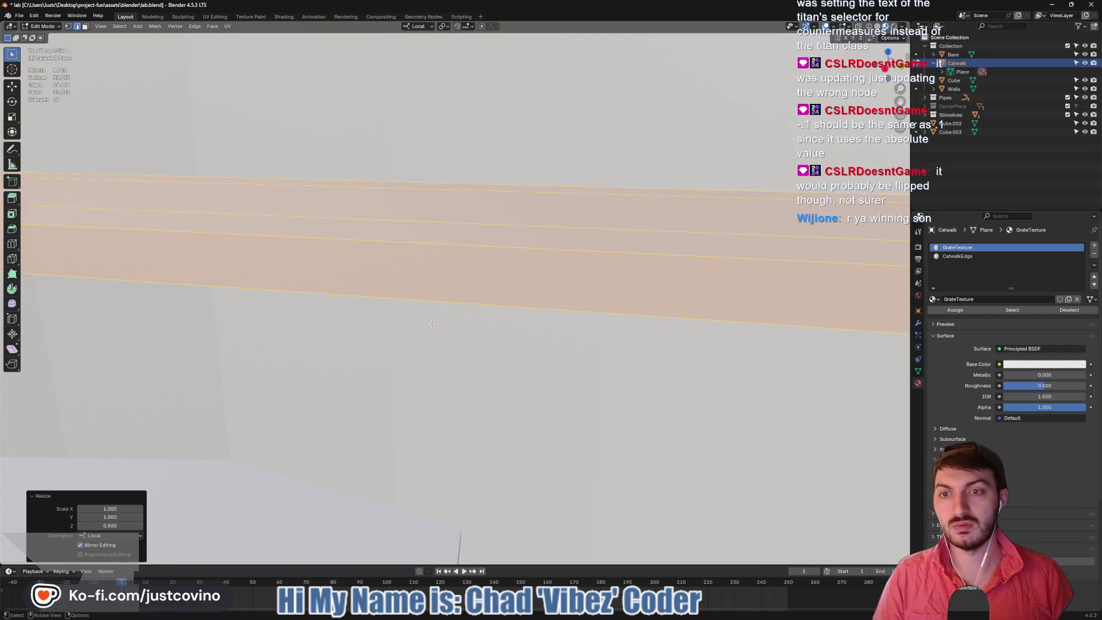
key("ctrl+s")
key("Tab")
mouse_move(371, 344)
middle_mouse_down()
mouse_move(398, 364)
mouse_move(352, 369)
mouse_move(485, 291)
mouse_move(310, 343)
mouse_move(680, 325)
mouse_move(492, 339)
middle_mouse_up()
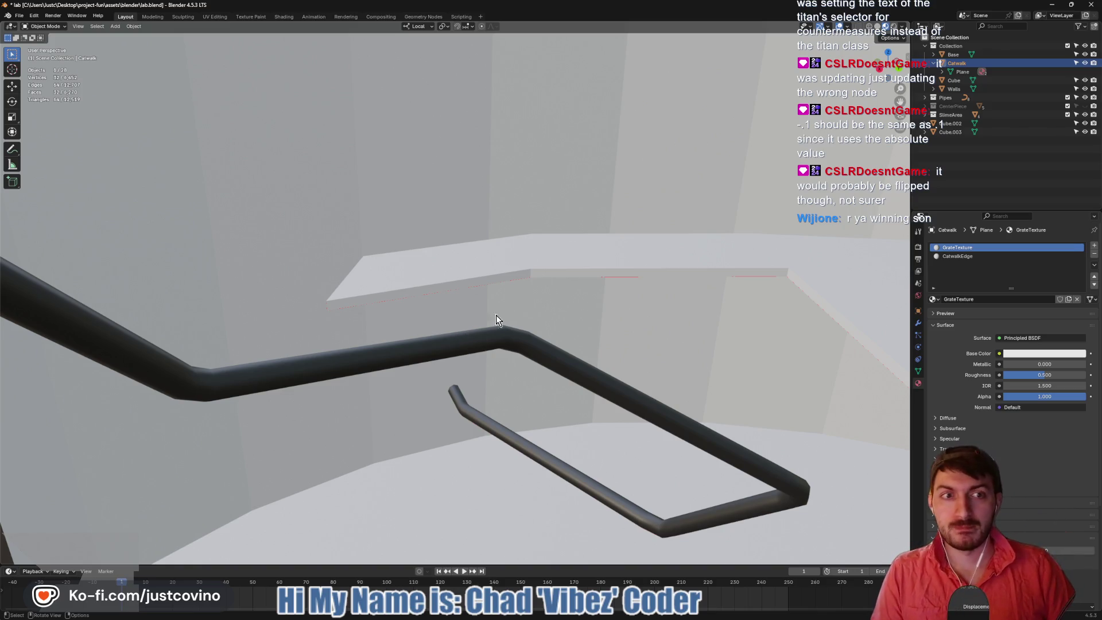
Orbit around the half-height catwalk, then switch to Godot to trigger the reimport
mouse_move(651, 283)
middle_mouse_down()
mouse_move(622, 302)
mouse_move(534, 317)
mouse_move(525, 305)
mouse_move(551, 317)
mouse_move(423, 305)
mouse_move(712, 357)
mouse_move(391, 291)
mouse_move(399, 307)
mouse_move(439, 287)
mouse_move(421, 278)
mouse_move(418, 294)
middle_mouse_up()
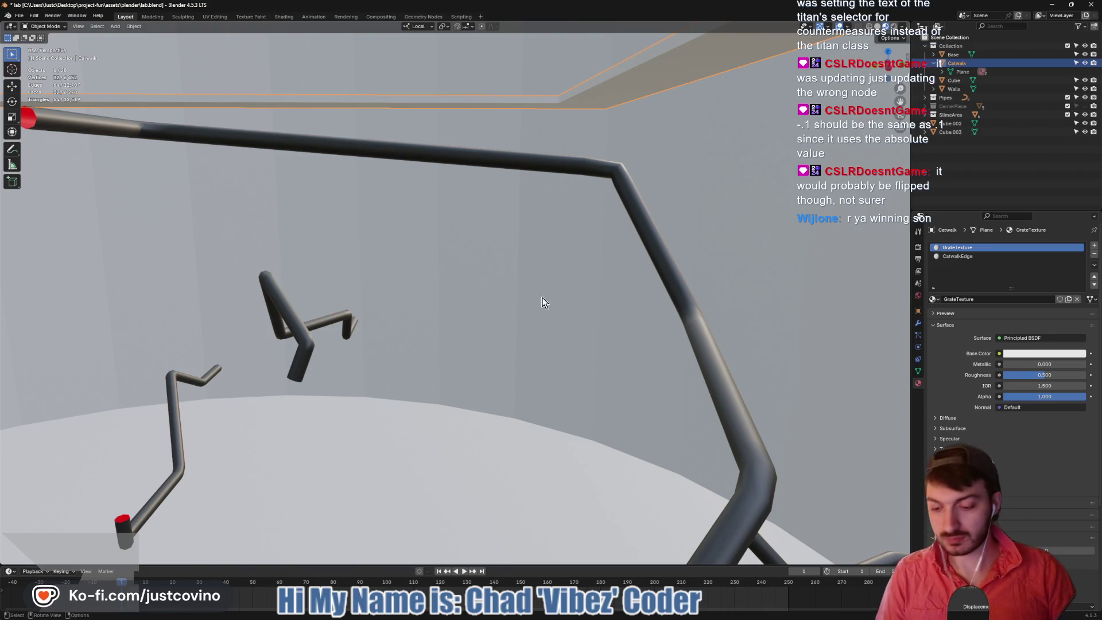
key("alt+Tab")
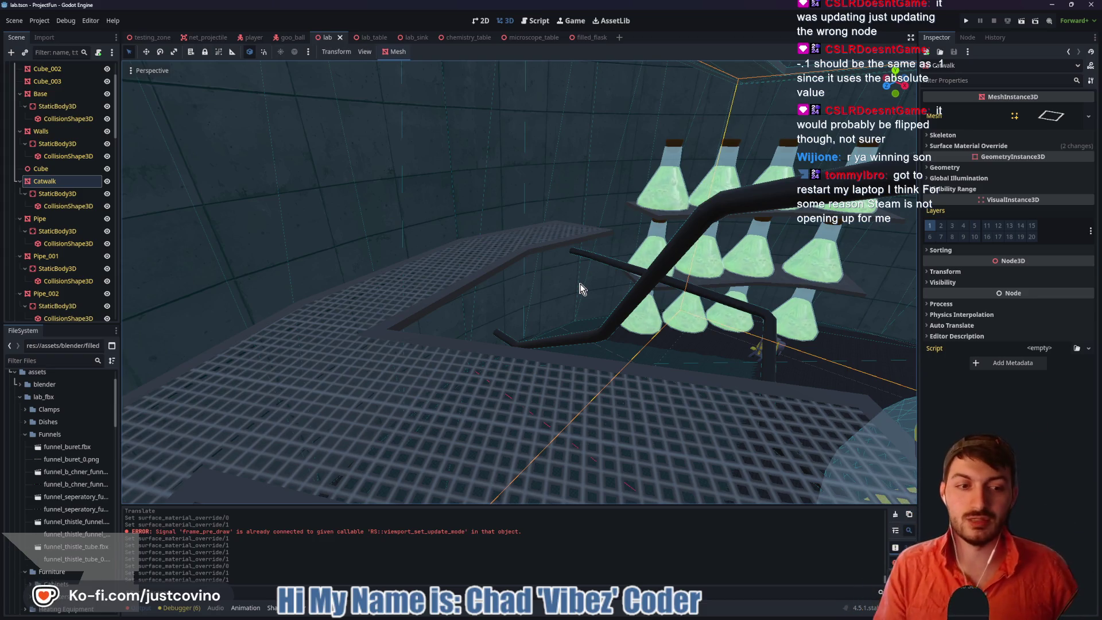
Fly Godot's camera over the reimported catwalk, then return to Blender close over the catwalk
mouse_move(520, 281)
right_mouse_down()
mouse_move(485, 316)
mouse_move(522, 284)
right_mouse_up()
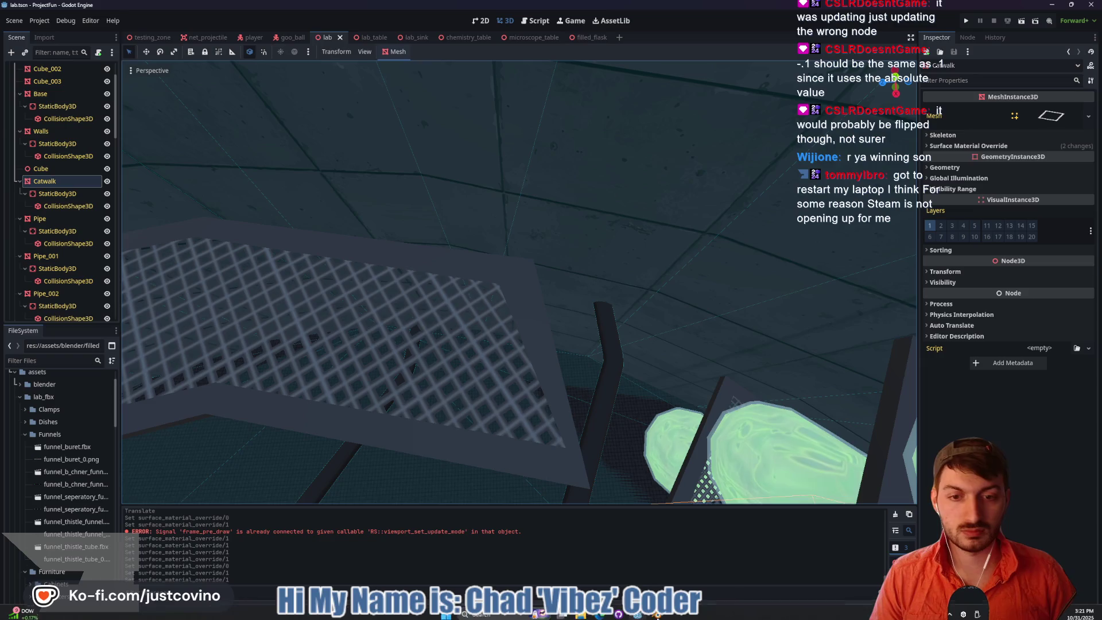
left_click(658, 613)
right_click(577, 338)
mouse_move(729, 393)
middle_mouse_down()
mouse_move(677, 362)
mouse_move(657, 443)
mouse_move(677, 337)
mouse_move(579, 333)
mouse_move(776, 457)
mouse_move(748, 389)
mouse_move(565, 377)
middle_mouse_up()
In Cube.001's Edit Mode, slide the upper corner vertex along its edge
left_click(678, 446)
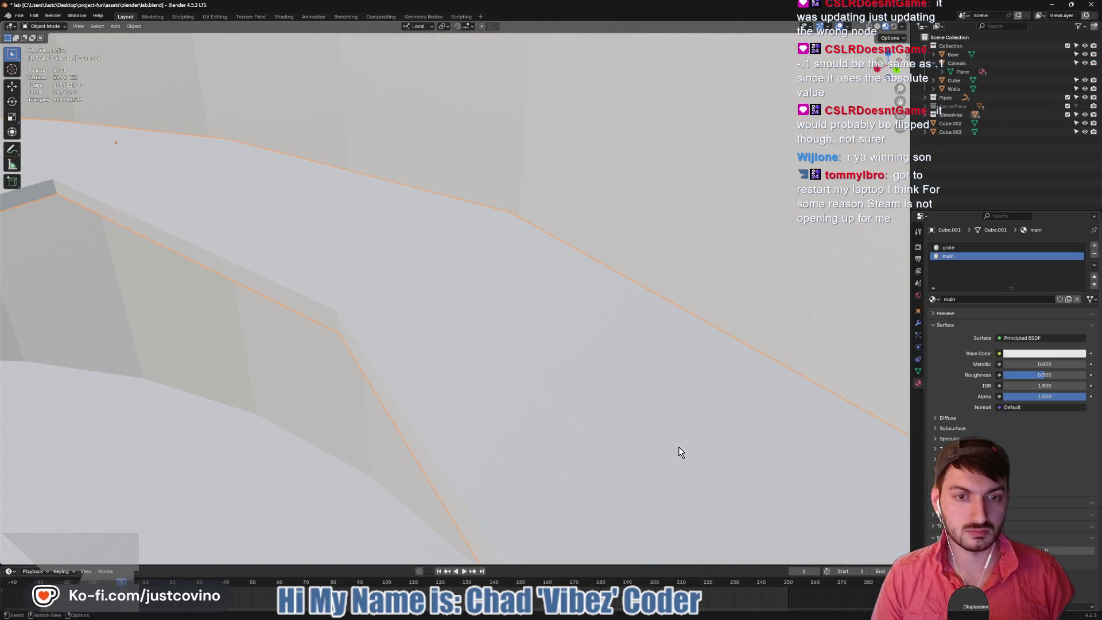
key("Tab")
key("KP_Decimal")
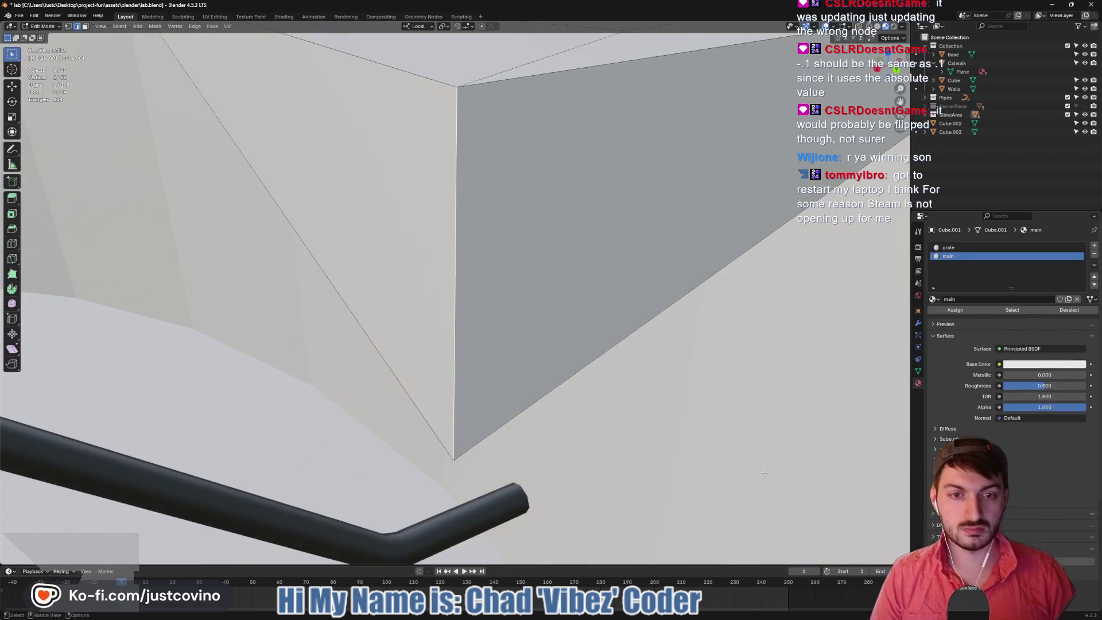
mouse_move(546, 329)
middle_mouse_down()
mouse_move(649, 127)
mouse_move(552, 217)
middle_mouse_up()
left_click(497, 121)
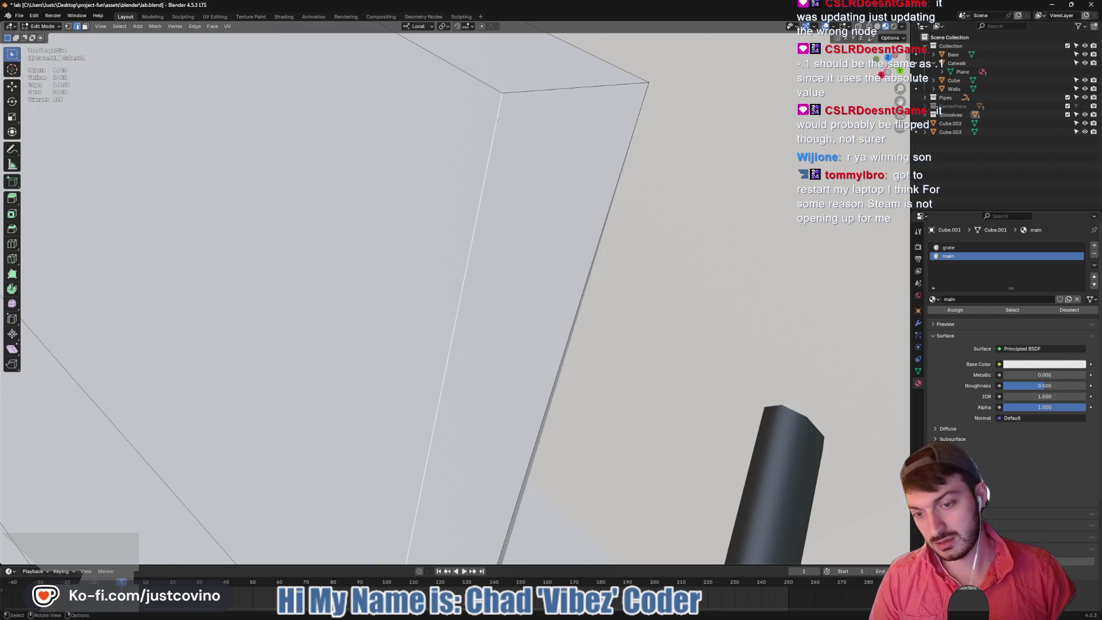
key("1")
left_click(503, 92)
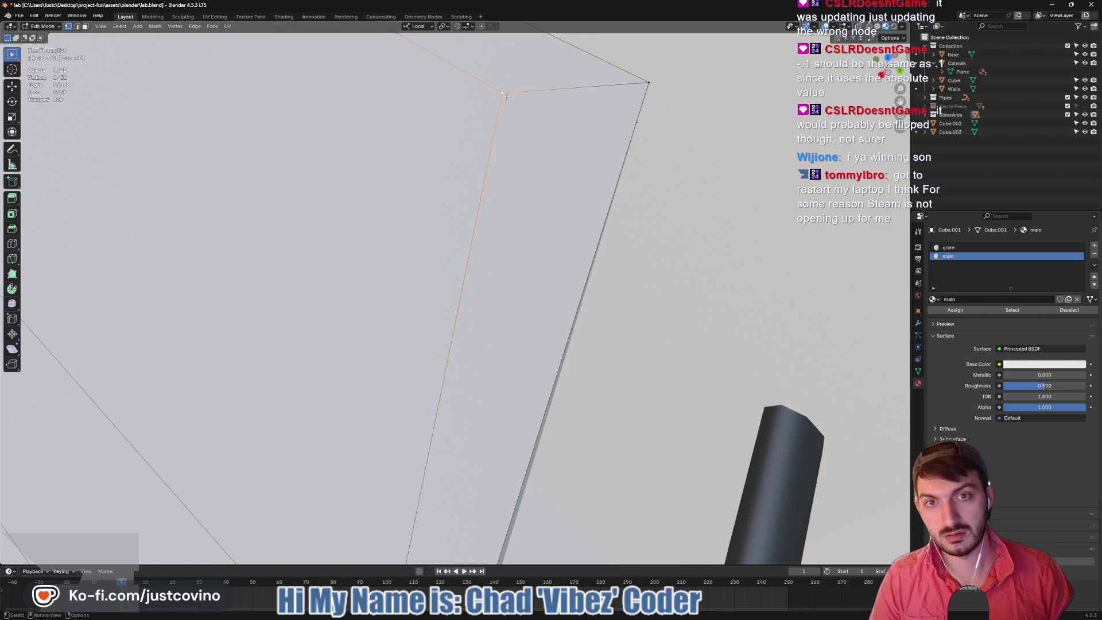
key("shift+v")
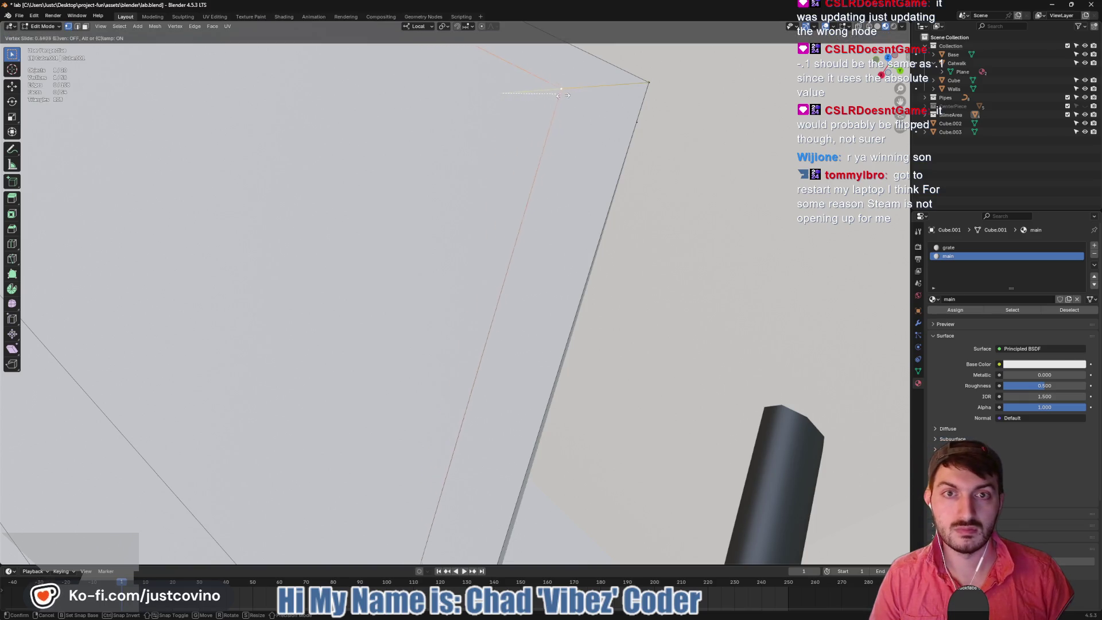
left_click(579, 93)
Slide the lower far corner vertex along its edge as well
middle_click_drag(578, 93, 529, 190)
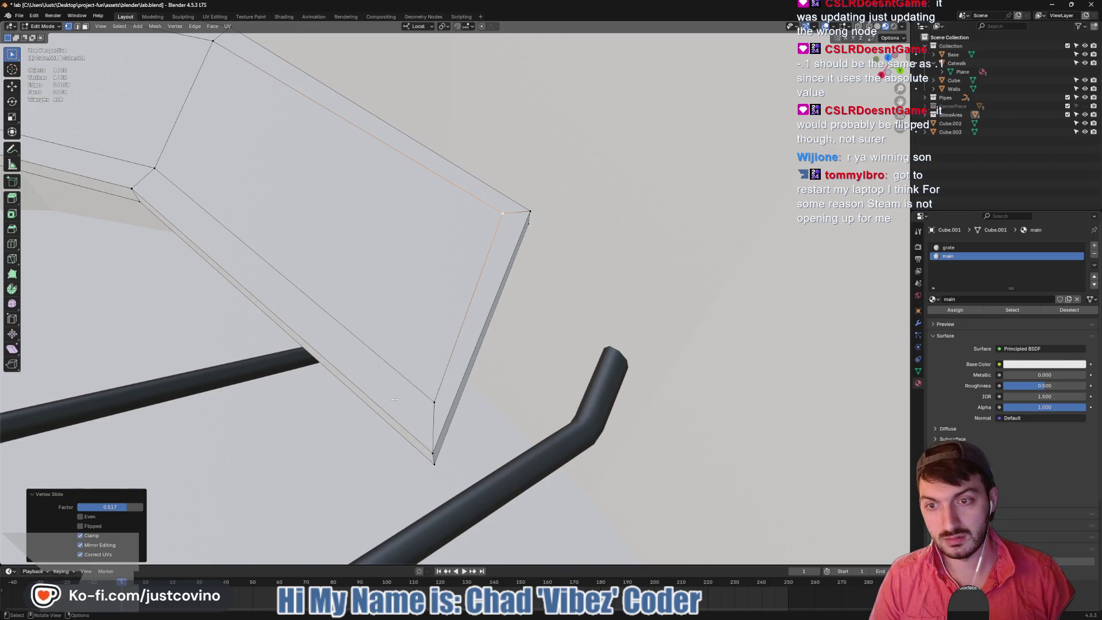
mouse_move(380, 369)
middle_mouse_down()
mouse_move(430, 228)
mouse_move(419, 239)
middle_mouse_up()
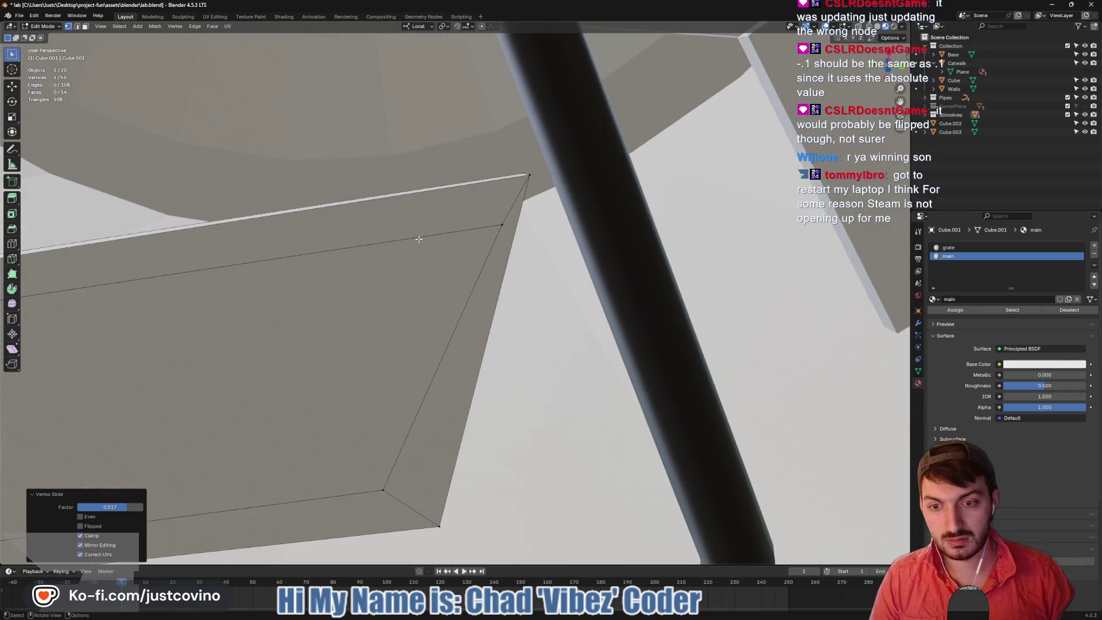
left_click(383, 490)
key("shift+v")
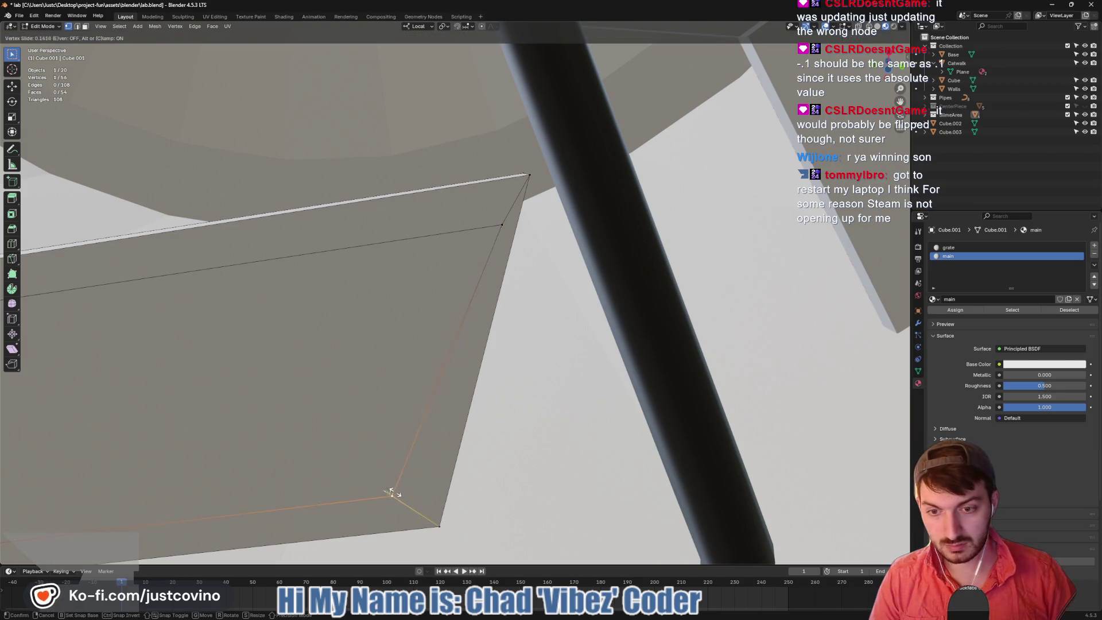
left_click(422, 502)
Return to Object Mode and save lab.blend
middle_click_drag(406, 467, 412, 390)
scroll(412, 390, "down", 5)
key("Tab")
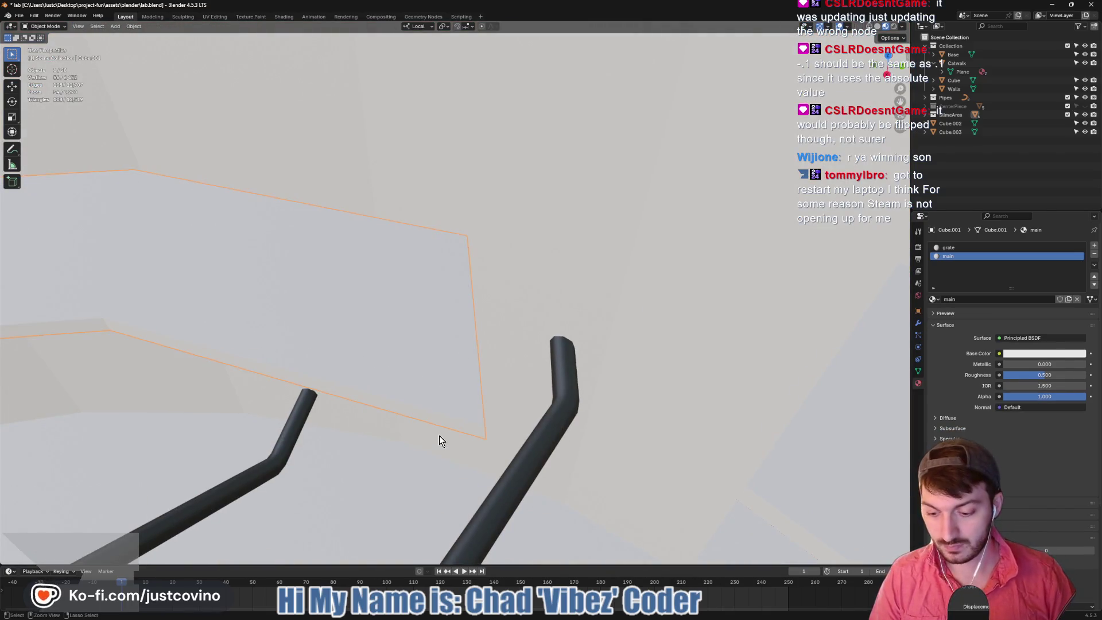
key("ctrl+s")
mouse_move(440, 442)
middle_mouse_down()
mouse_move(303, 381)
mouse_move(219, 370)
middle_mouse_up()
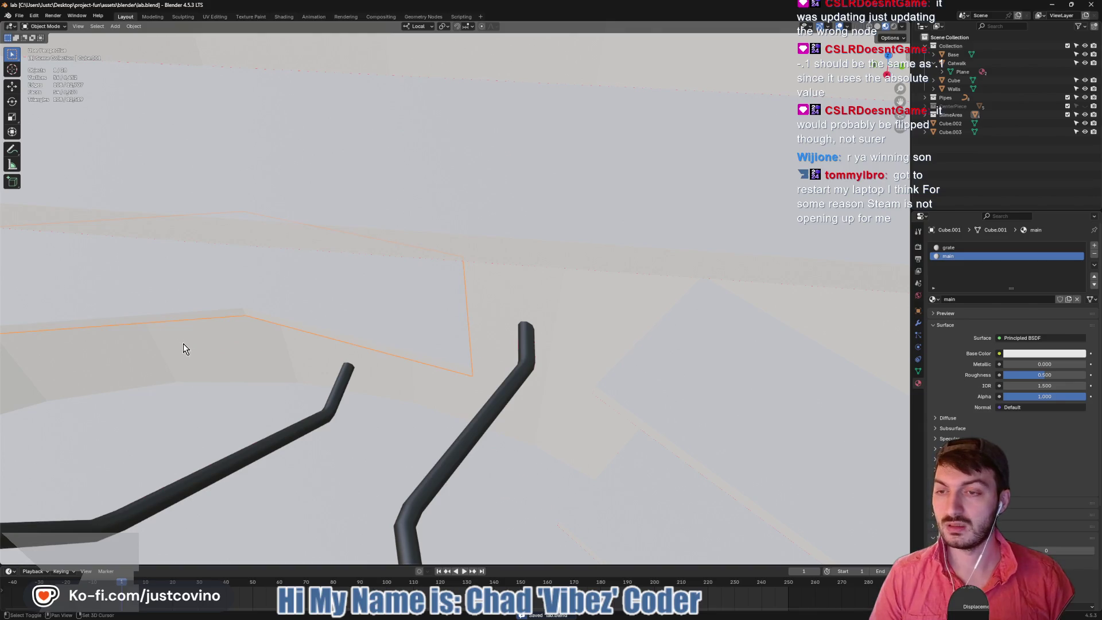
scroll(603, 379, "up", 3)
mouse_move(603, 379)
middle_mouse_down()
mouse_move(551, 239)
mouse_move(487, 259)
mouse_move(369, 377)
mouse_move(317, 368)
mouse_move(376, 227)
mouse_move(459, 235)
middle_mouse_up()
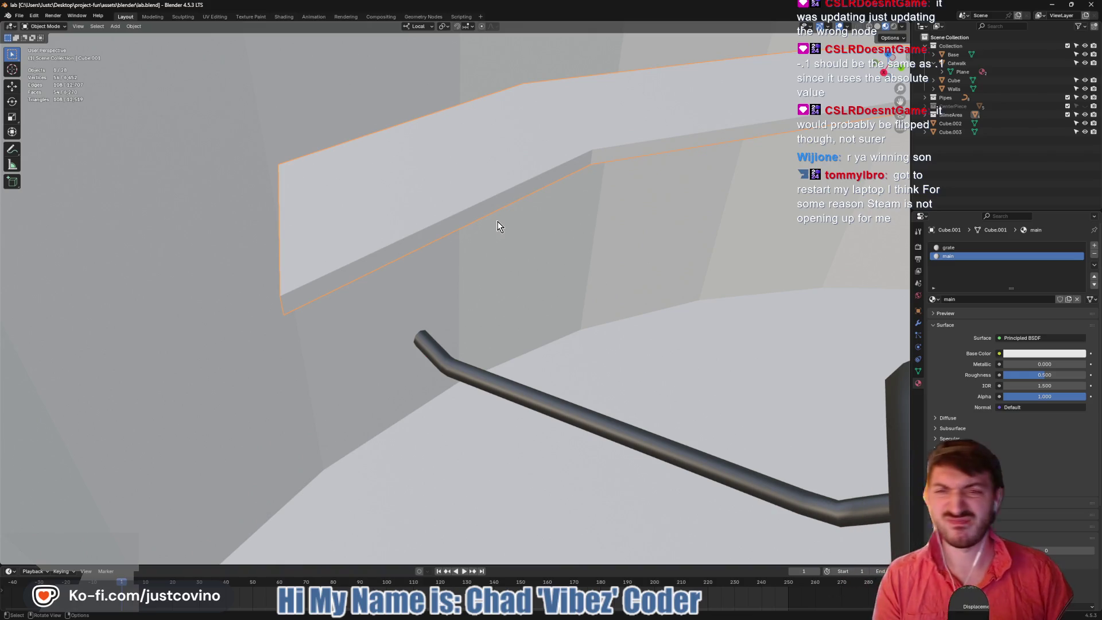
In the catwalk's Edit Mode, pick the left end section with L and add the thin side face
left_click(473, 193)
key("Tab")
middle_click_drag(473, 193, 497, 141)
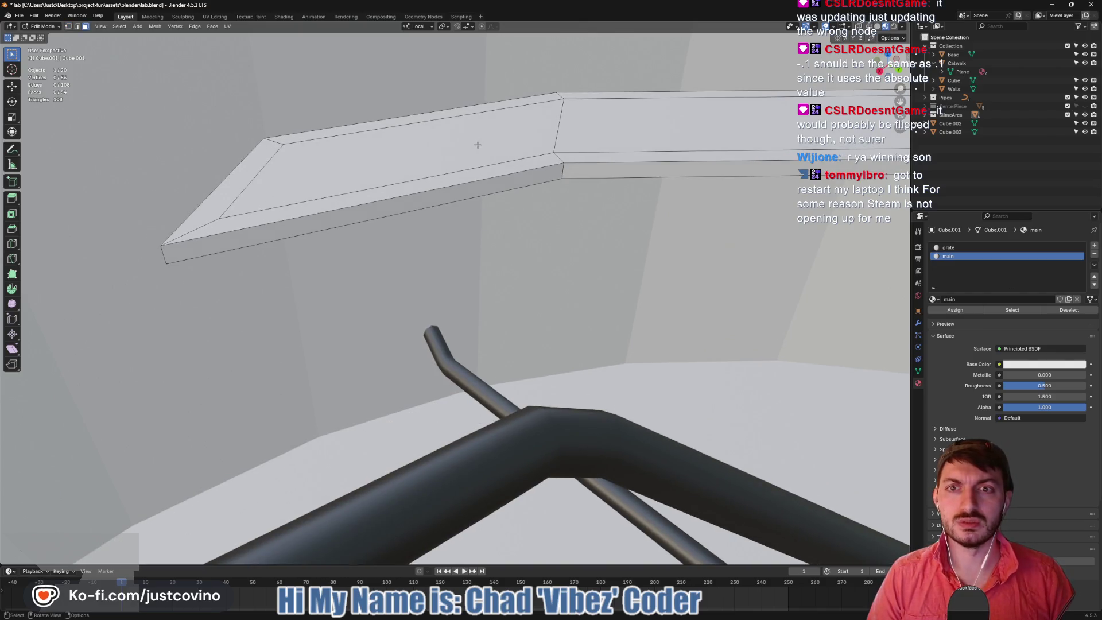
key("l")
mouse_move(502, 217)
middle_mouse_down()
mouse_move(491, 179)
mouse_move(374, 86)
middle_mouse_up()
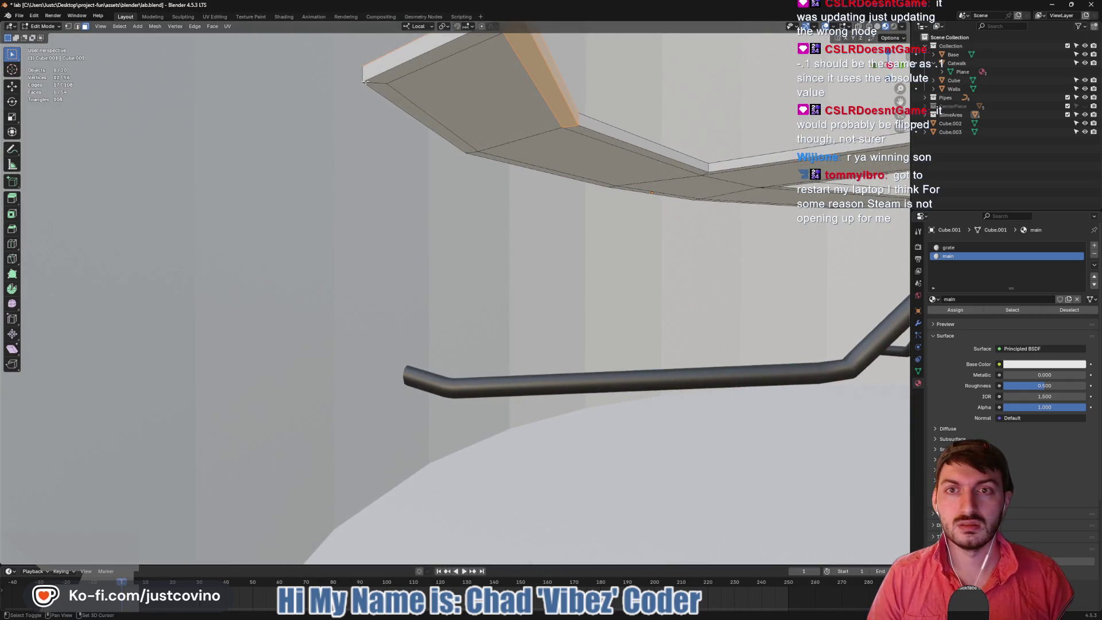
key("l")
mouse_move(470, 136)
middle_mouse_down()
mouse_move(489, 168)
mouse_move(473, 257)
mouse_move(588, 304)
mouse_move(616, 233)
mouse_move(575, 236)
middle_mouse_up()
left_click(581, 324, "shift")
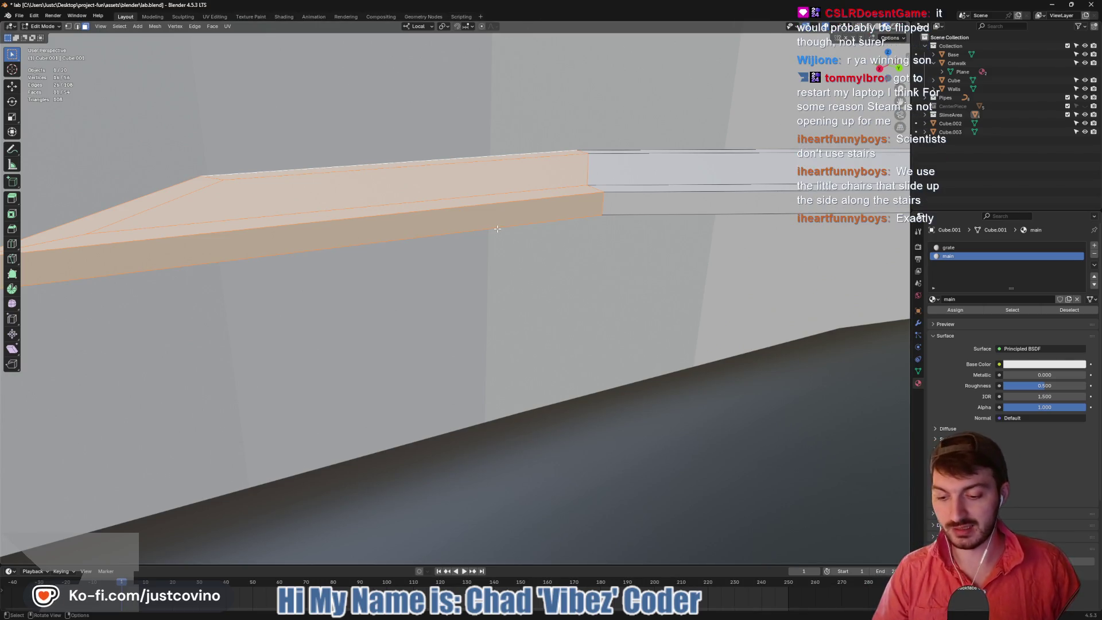
Tilt the selected end section 33.3° about the X axis
key("r")
key("x")
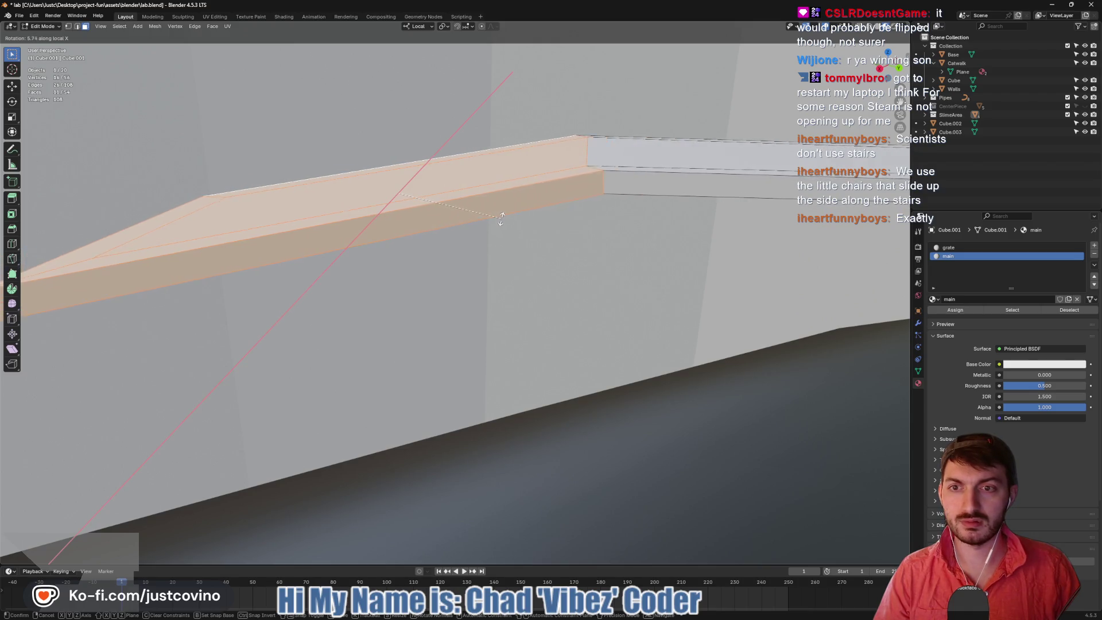
left_click(512, 165)
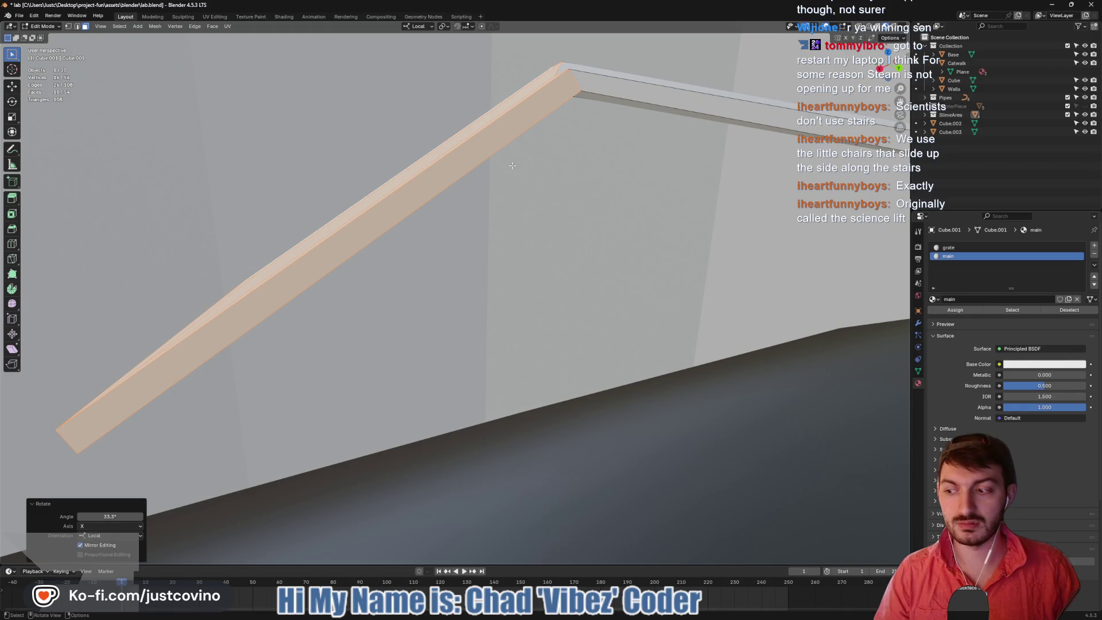
scroll(517, 189, "down", 5)
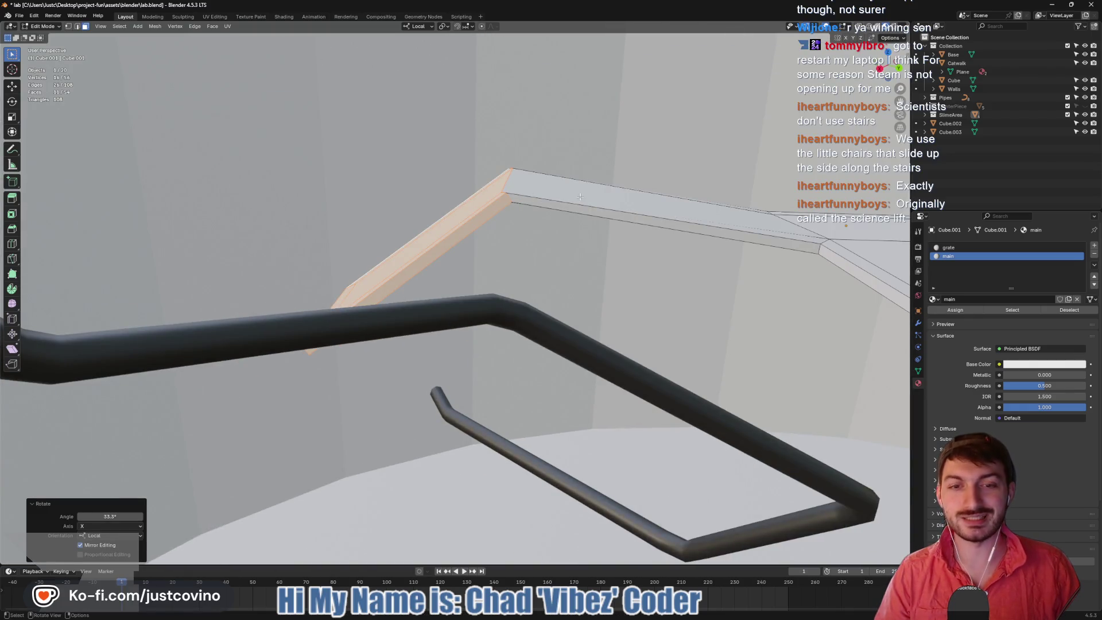
Lower the section 11.622 m along Z to form the ramp
key("g")
key("z")
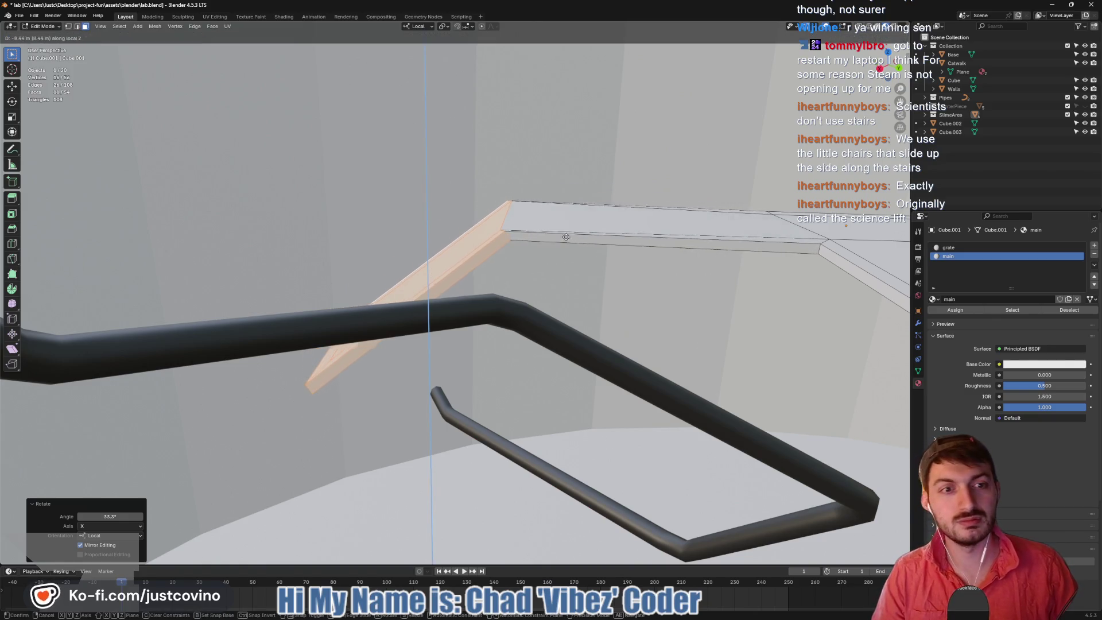
left_click(566, 267)
mouse_move(566, 267)
middle_mouse_down()
mouse_move(623, 291)
mouse_move(638, 274)
middle_mouse_up()
mouse_move(703, 328)
middle_mouse_down()
mouse_move(650, 275)
mouse_move(499, 204)
mouse_move(757, 218)
middle_mouse_up()
Save lab.blend and switch to Godot for the reimport
key("ctrl+s")
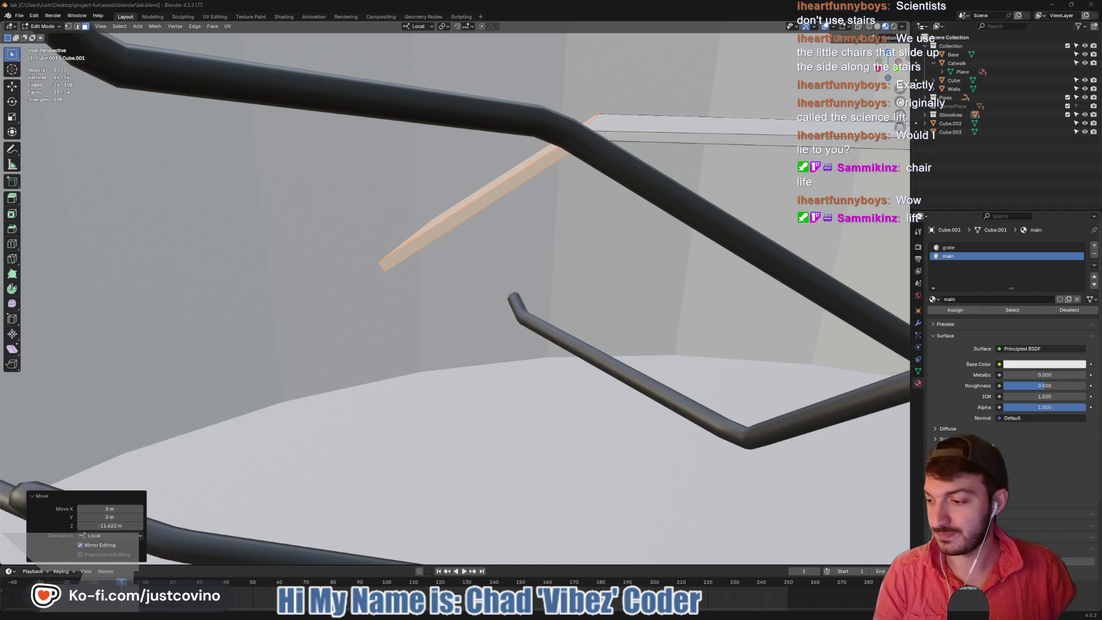
mouse_move(321, 262)
middle_mouse_down()
mouse_move(353, 255)
mouse_move(367, 288)
middle_mouse_up()
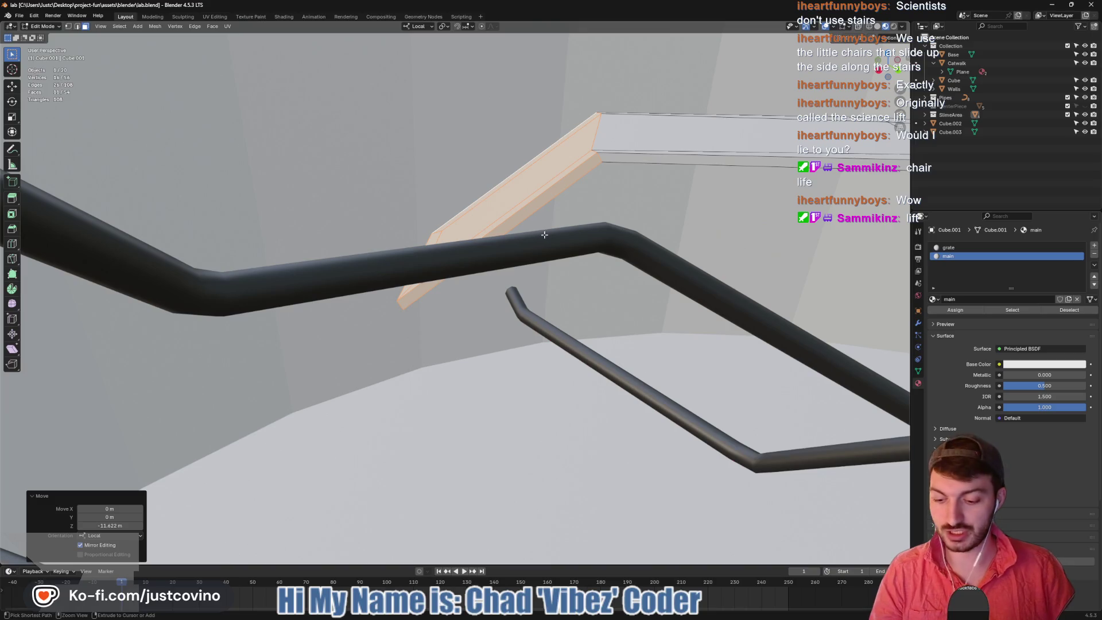
left_click(630, 612)
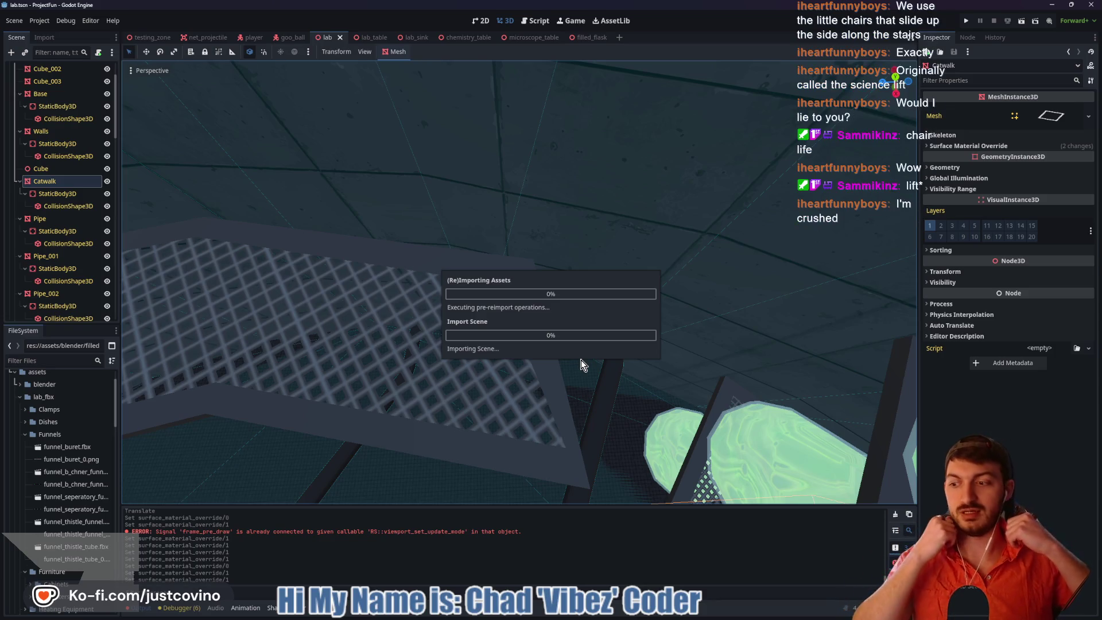
Fly the camera to the catwalk's new ramp and begin sketching a stepped outline beside it
right_click_drag(505, 252, 498, 288)
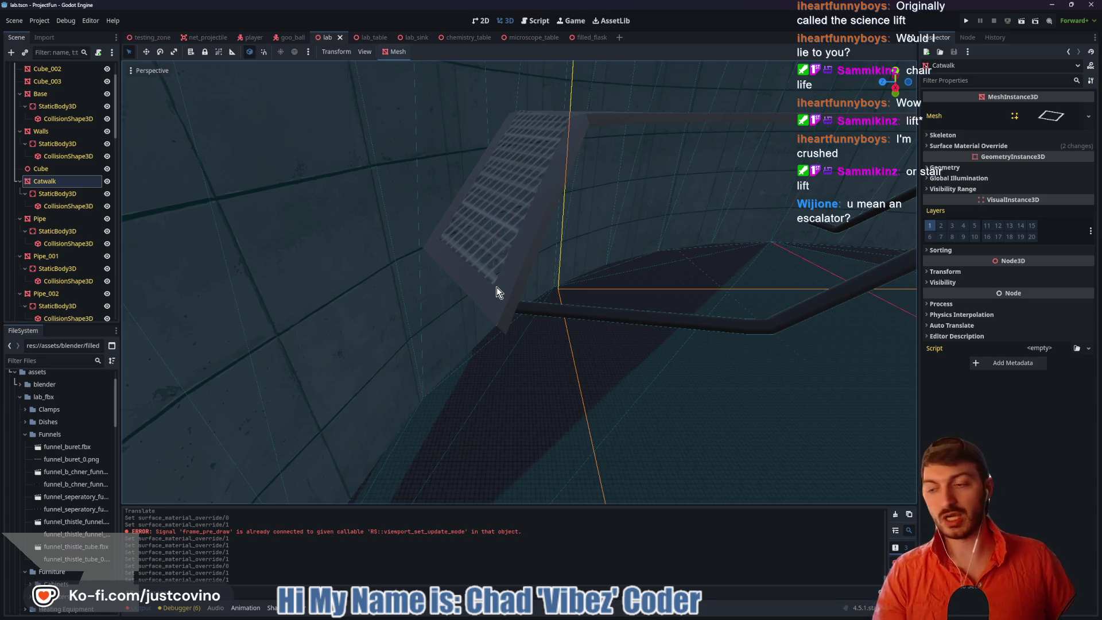
mouse_move(365, 376)
left_mouse_down()
mouse_move(373, 428)
mouse_move(496, 281)
mouse_move(595, 224)
mouse_move(696, 226)
mouse_move(737, 116)
mouse_move(821, 106)
left_mouse_up()
left_click_drag(265, 323, 754, 58)
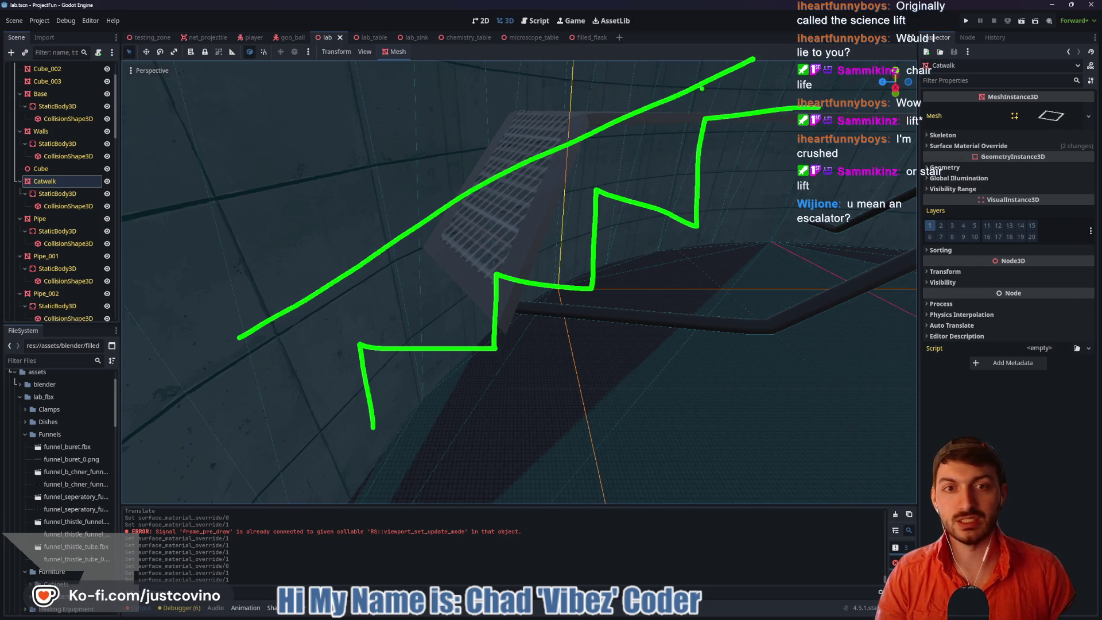
mouse_move(248, 267)
left_mouse_down()
mouse_move(234, 373)
mouse_move(324, 240)
mouse_move(223, 281)
left_mouse_up()
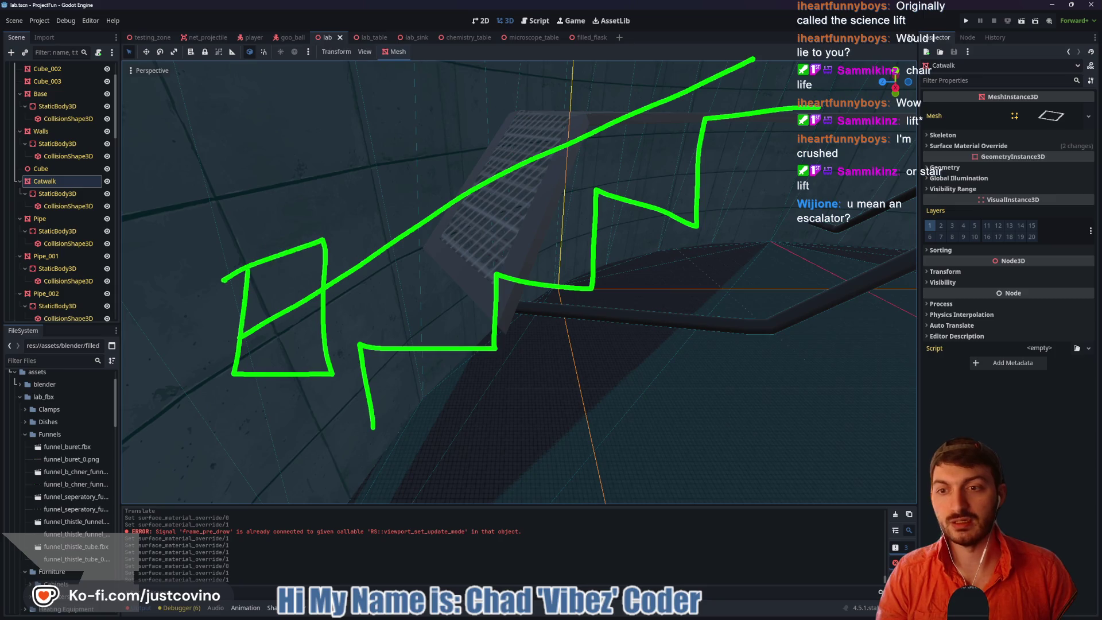
left_click_drag(241, 336, 333, 332)
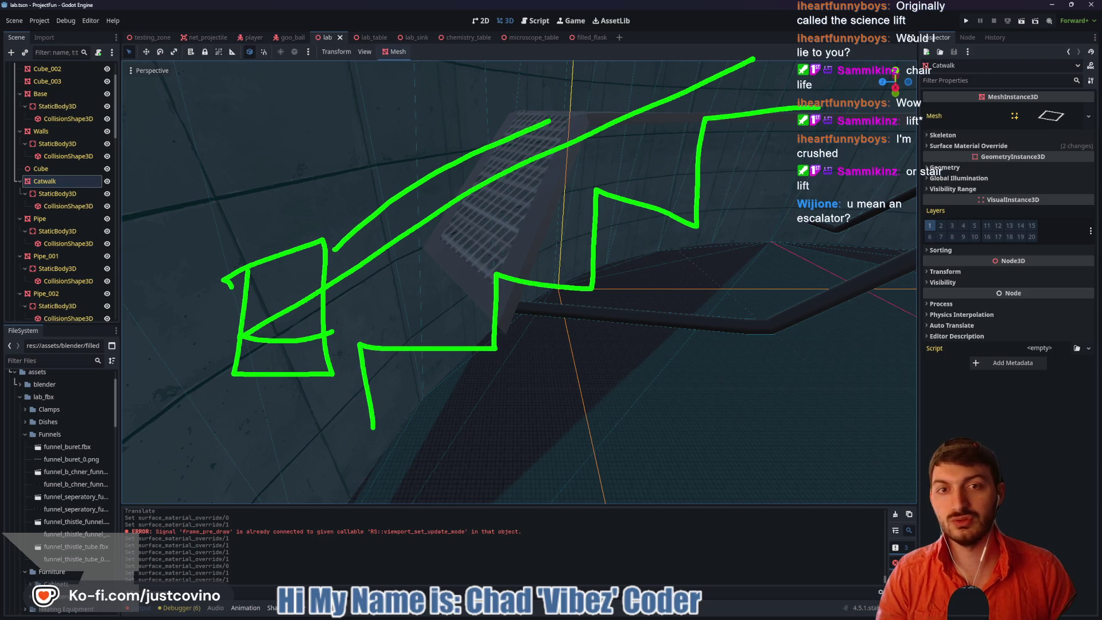
left_click_drag(547, 121, 614, 87)
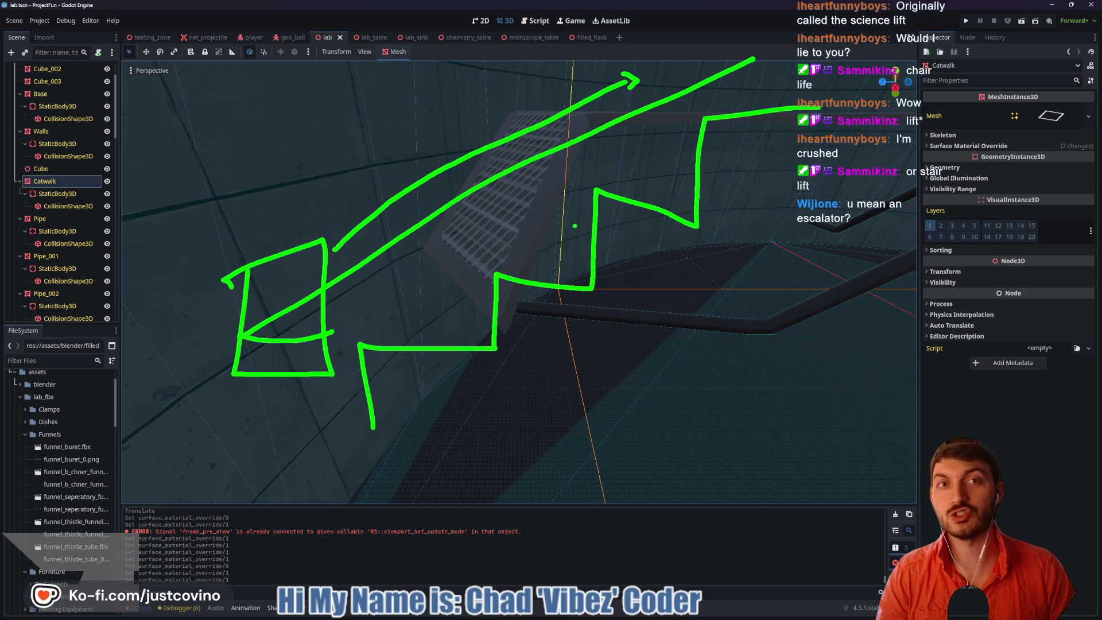
key("Escape")
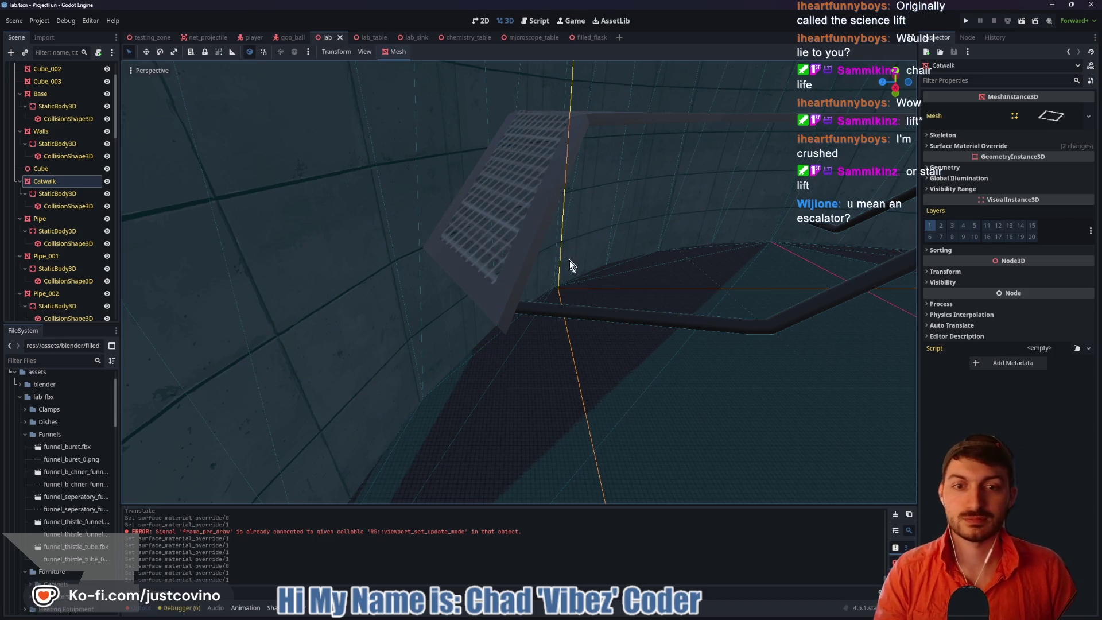
mouse_move(607, 313)
middle_mouse_down()
mouse_move(689, 316)
mouse_move(689, 305)
mouse_move(675, 314)
middle_mouse_up()
scroll(661, 311, "down", 3)
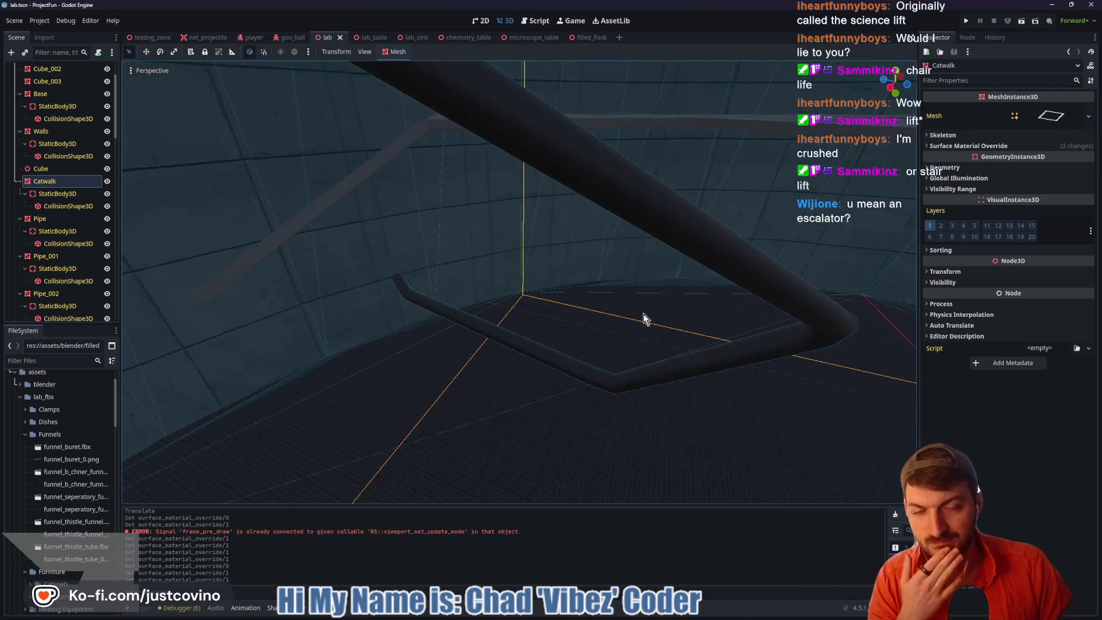
scroll(619, 322, "down", 4)
mouse_move(600, 326)
middle_mouse_down()
mouse_move(580, 311)
mouse_move(567, 323)
mouse_move(583, 327)
mouse_move(572, 327)
middle_mouse_up()
scroll(566, 326, "up", 5)
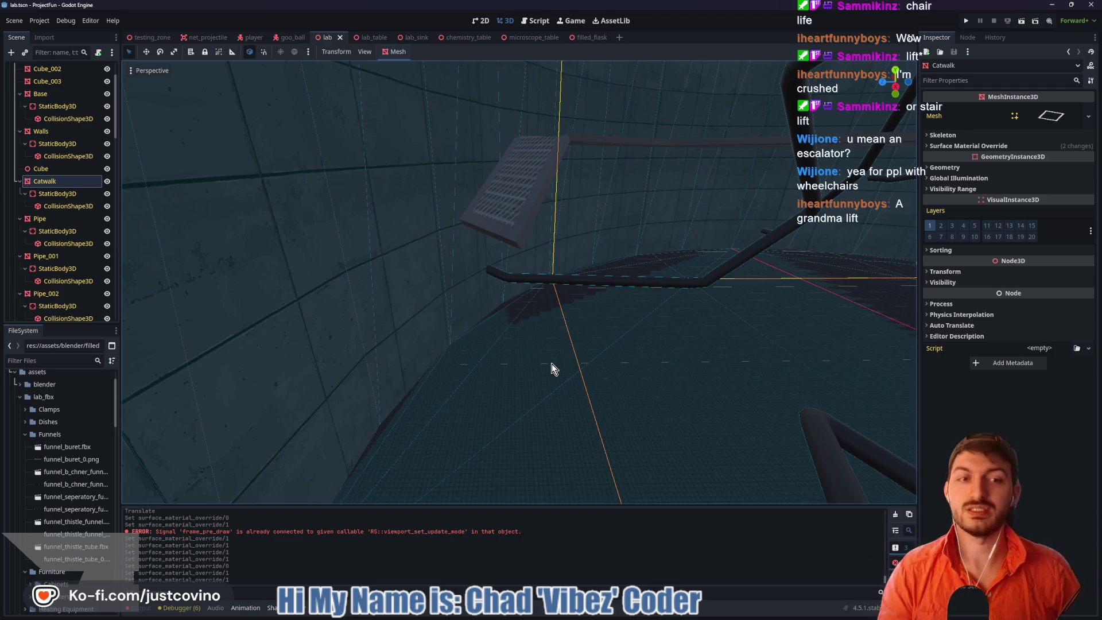
right_click_drag(566, 321, 537, 352)
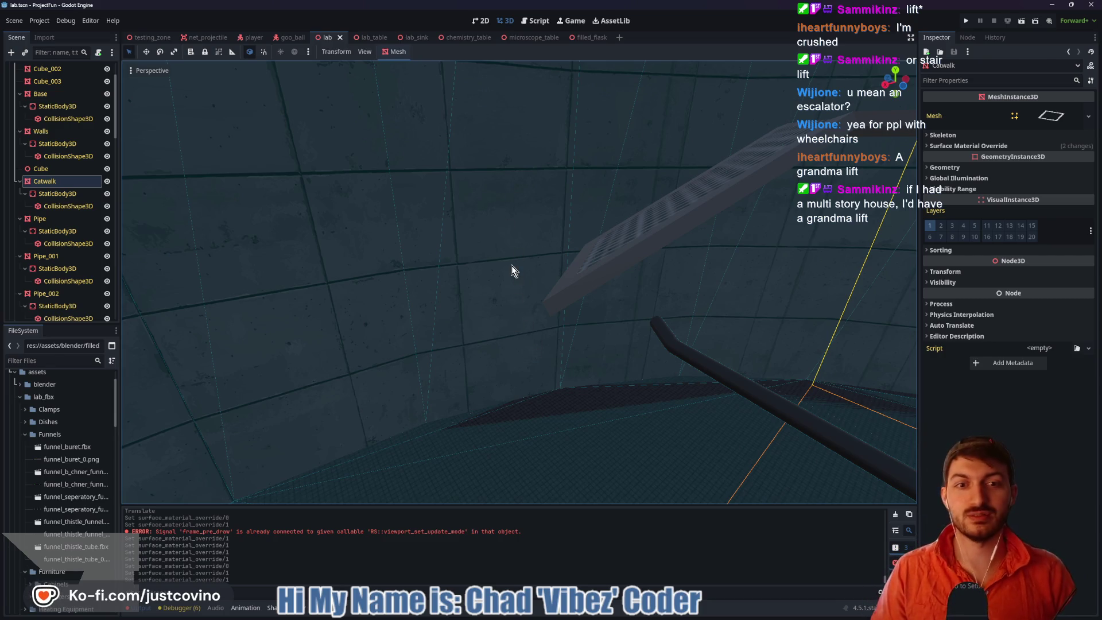
right_click_drag(519, 219, 517, 238)
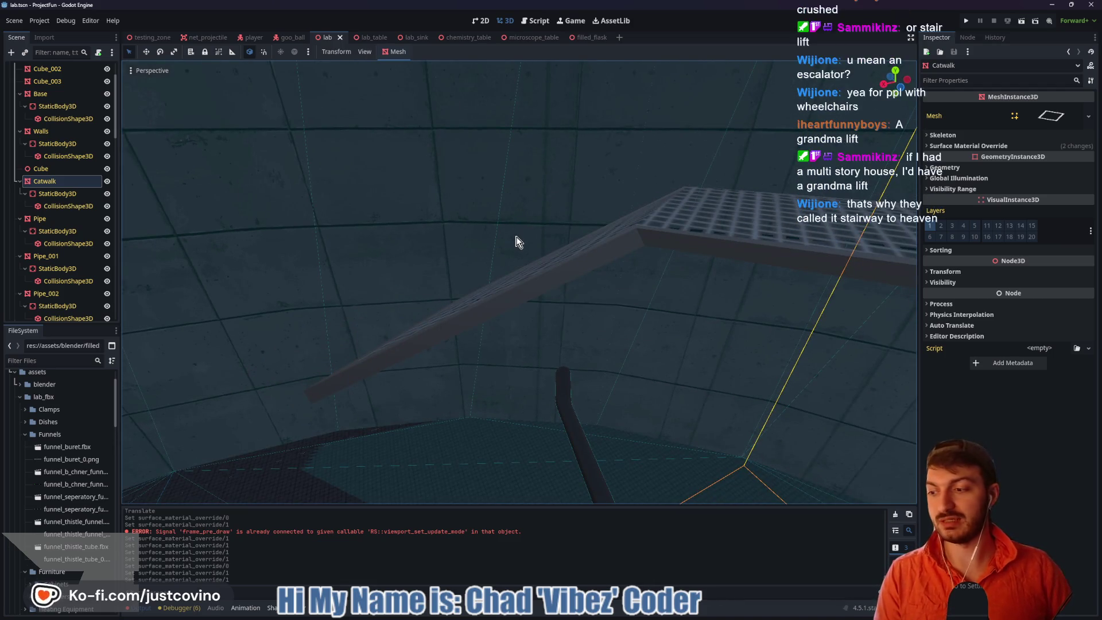
mouse_move(473, 302)
middle_mouse_down()
mouse_move(524, 278)
mouse_move(468, 291)
mouse_move(529, 285)
mouse_move(499, 284)
middle_mouse_up()
scroll(525, 285, "down", 3)
scroll(466, 291, "up", 3)
Sketch an L-shaped annotation under the chair, then clear it with Shift+F9
mouse_move(645, 278)
middle_mouse_down()
mouse_move(460, 270)
mouse_move(412, 289)
mouse_move(653, 305)
mouse_move(491, 326)
mouse_move(603, 310)
mouse_move(511, 290)
middle_mouse_up()
mouse_move(404, 269)
left_mouse_down()
mouse_move(390, 320)
mouse_move(644, 349)
mouse_move(633, 304)
left_mouse_up()
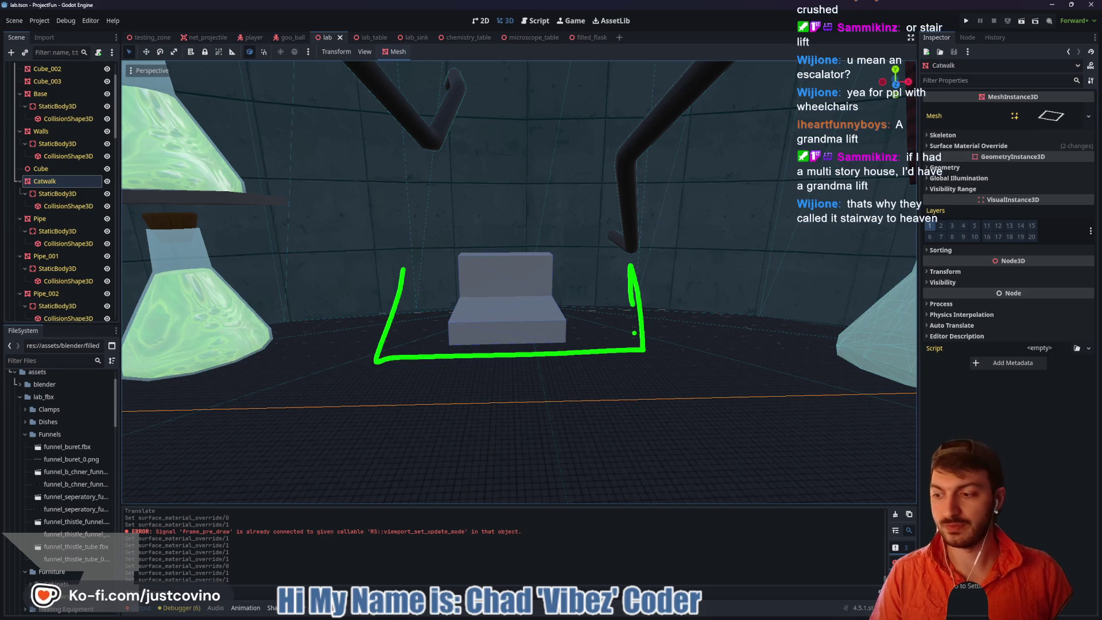
key("shift+F9")
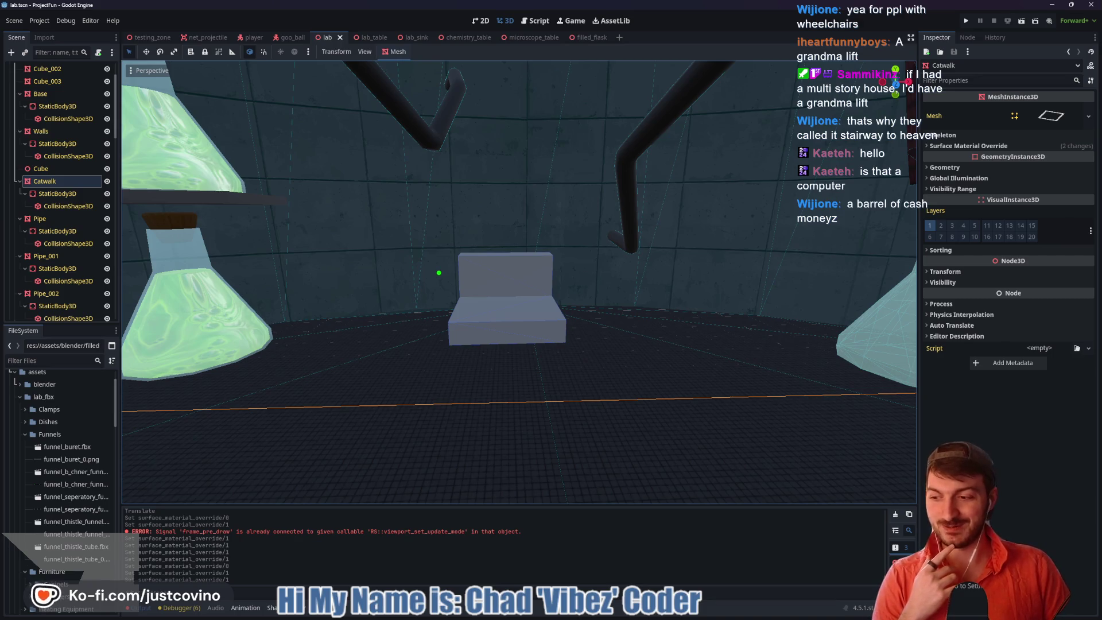
Outline the floor around the bench, then bring up the 'container of corks' image search
left_click_drag(520, 334, 635, 341)
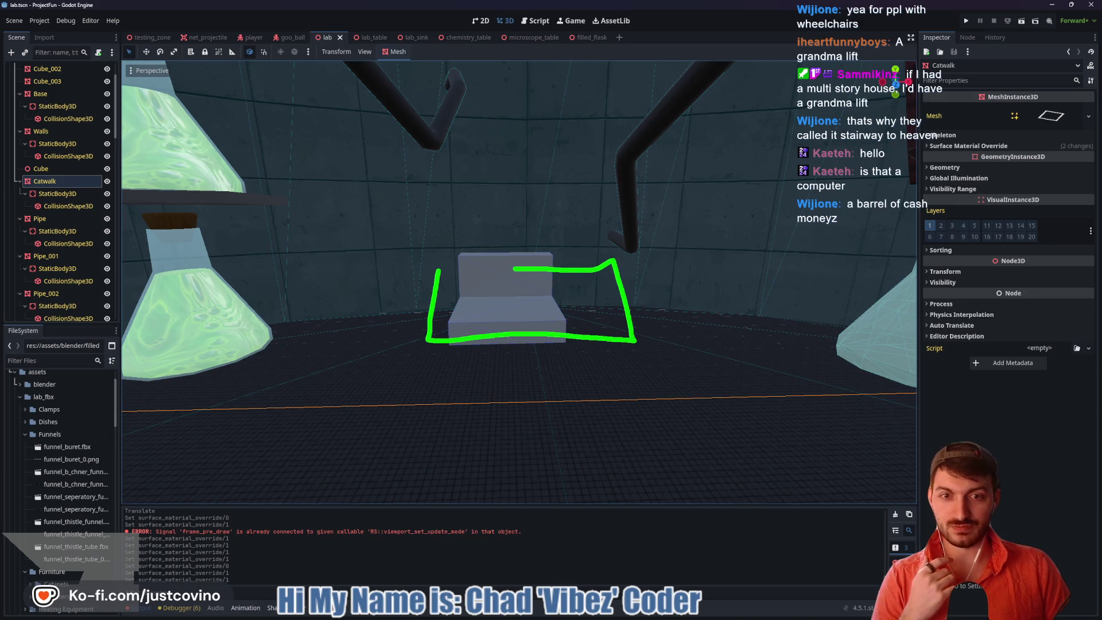
left_click_drag(518, 268, 477, 270)
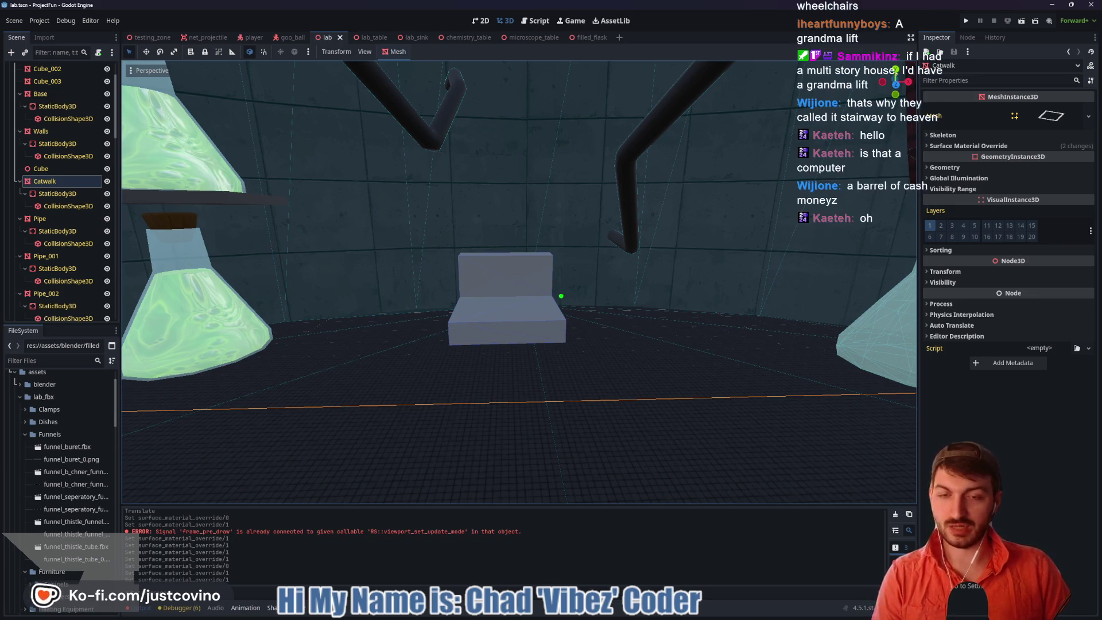
mouse_move(556, 297)
right_mouse_down()
mouse_move(529, 290)
mouse_move(483, 304)
mouse_move(350, 308)
mouse_move(328, 298)
mouse_move(361, 314)
mouse_move(336, 287)
mouse_move(339, 304)
mouse_move(340, 285)
mouse_move(337, 301)
mouse_move(322, 290)
mouse_move(463, 324)
right_mouse_up()
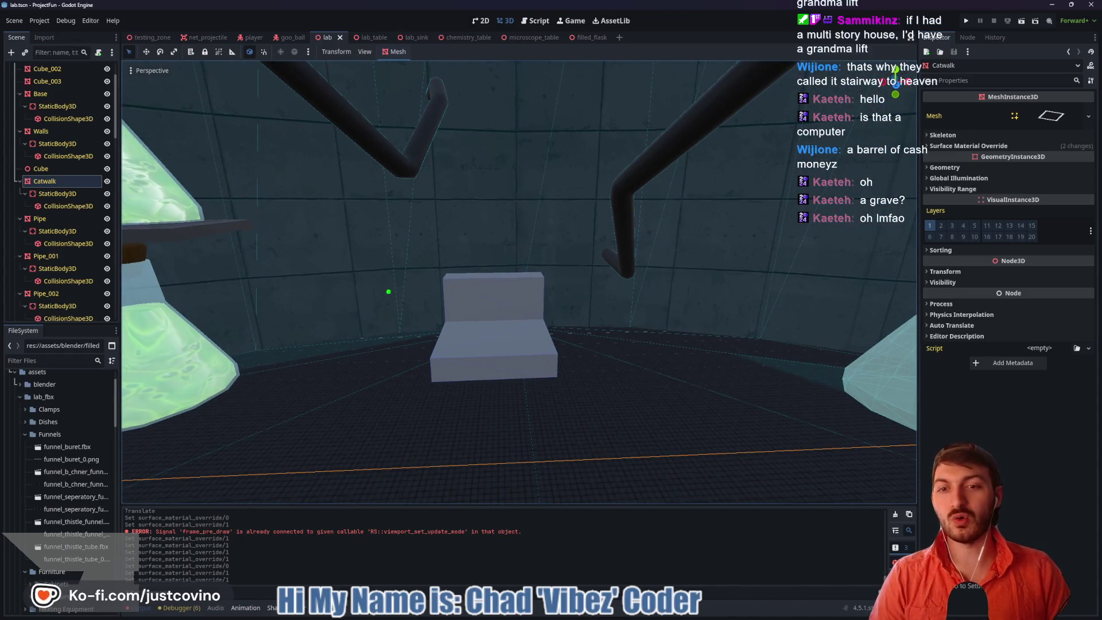
mouse_move(577, 617)
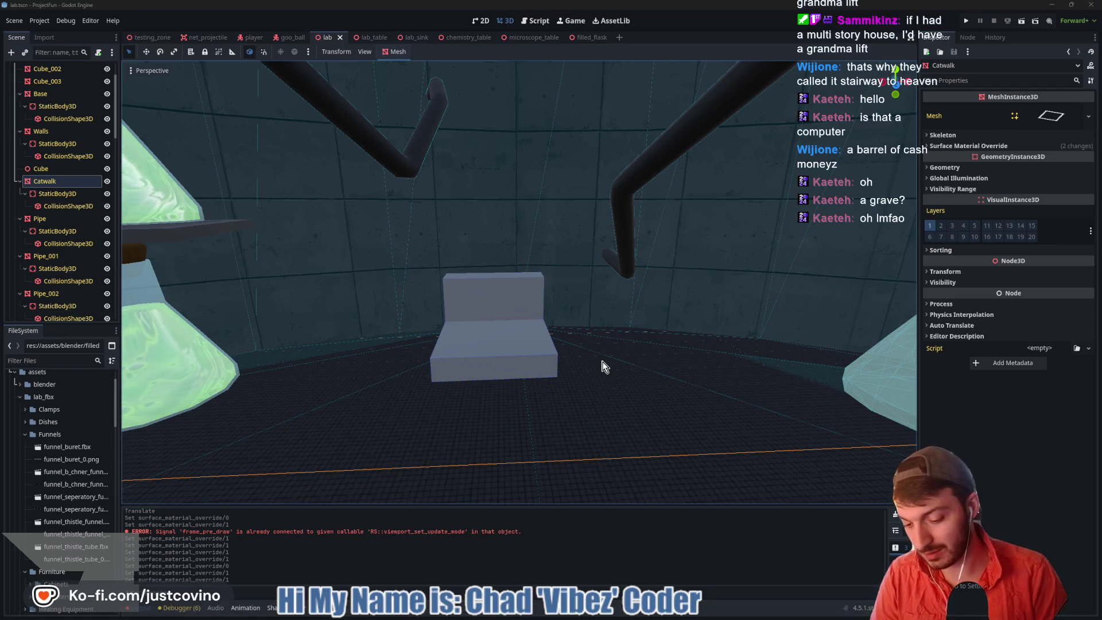
key("alt+Tab")
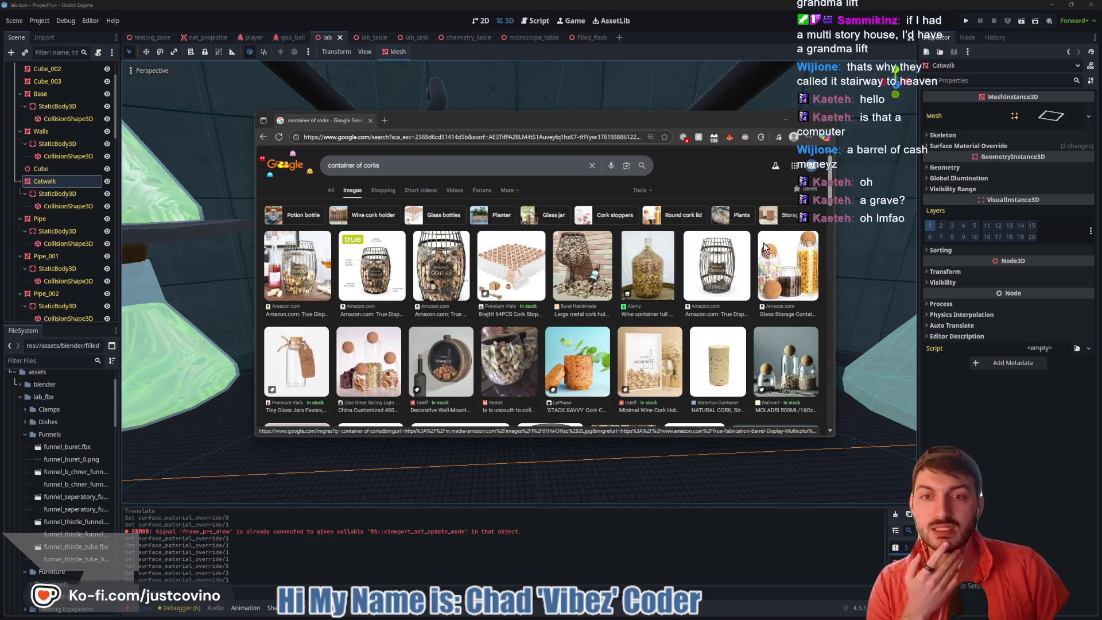
Close the image search window and switch between the Blender and Godot windows
left_click(825, 120)
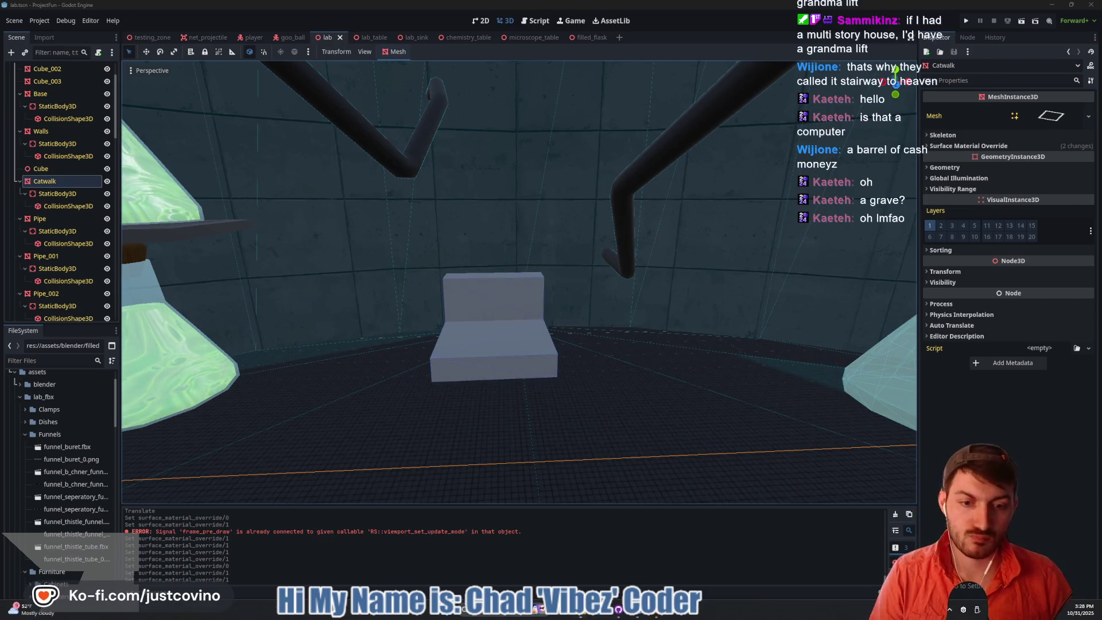
key("alt+Tab")
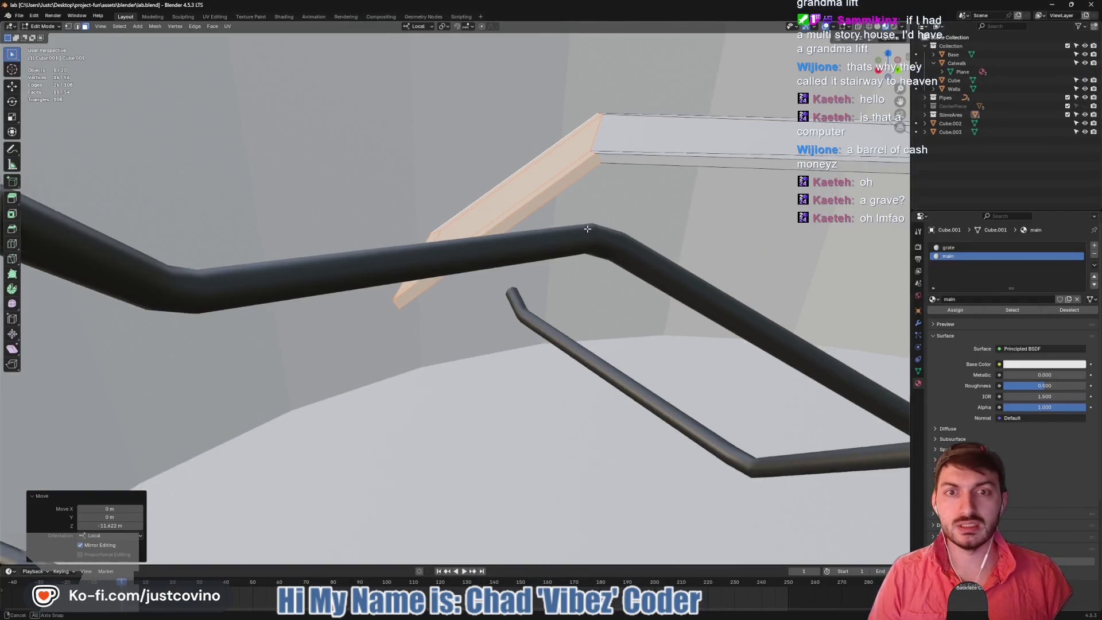
key("alt+Tab")
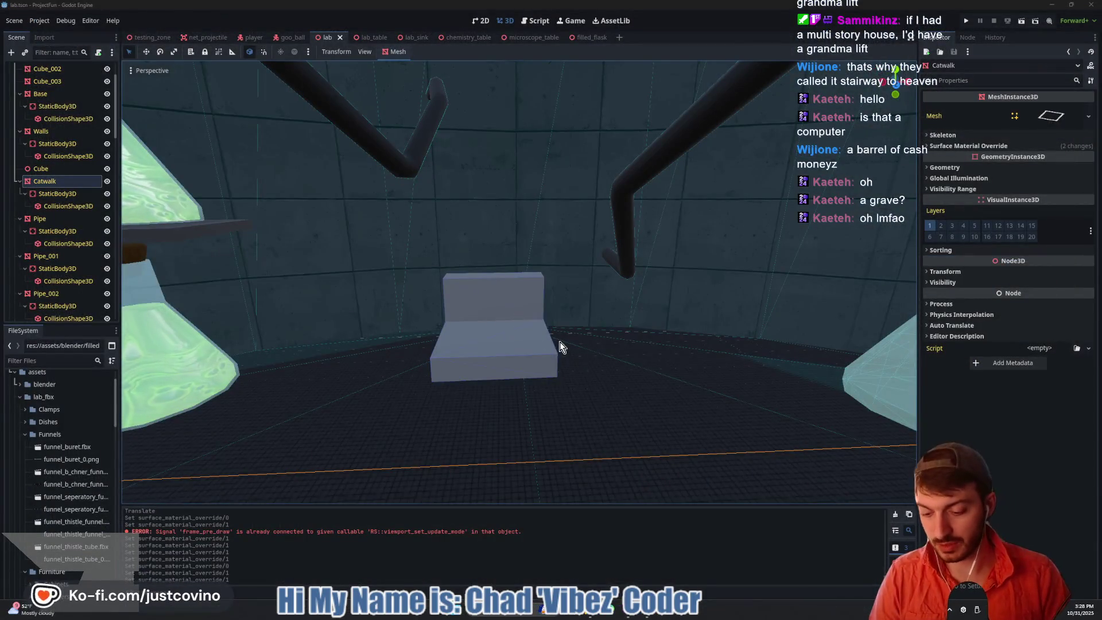
Launch a new Blender 4.5 session from the Start menu search
key("super")
type("blender")
left_click(486, 371)
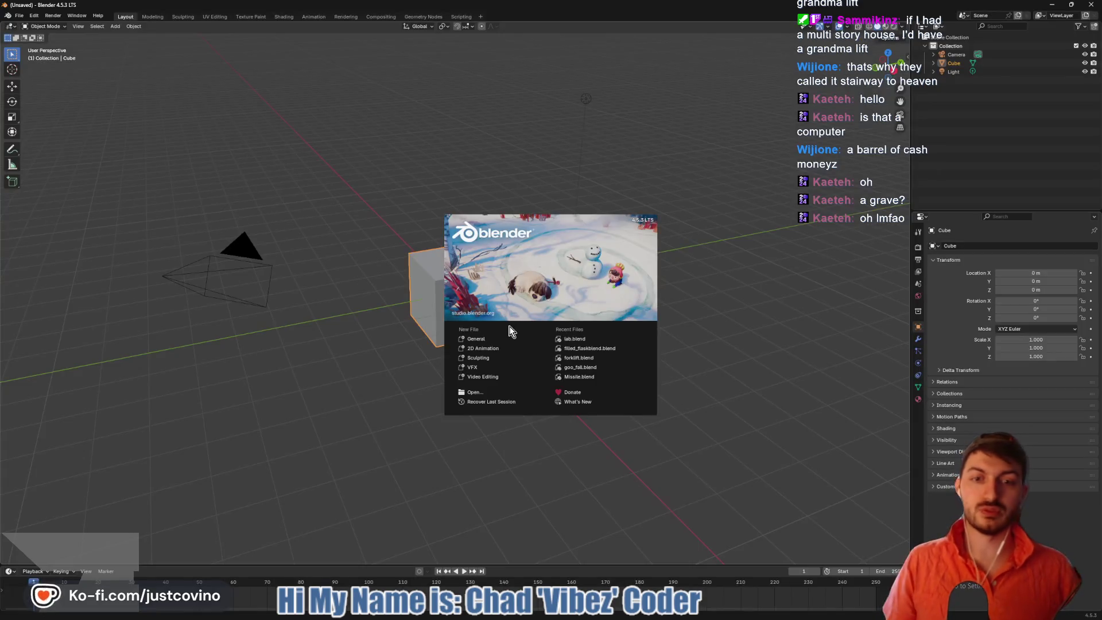
Dismiss the splash screen and delete the default camera, cube and light
left_click(495, 339)
key("a")
key("x")
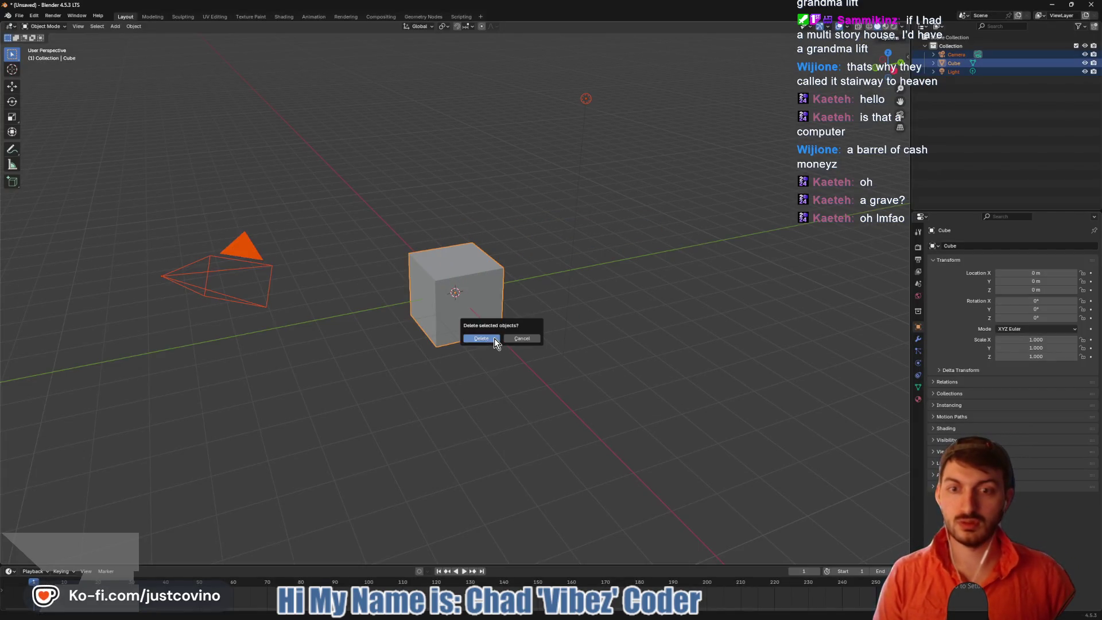
left_click(494, 339)
Add a cylinder with 16 vertices and Cap Fill Type Nothing, then enter Edit Mode
key("shift+a")
mouse_move(470, 310)
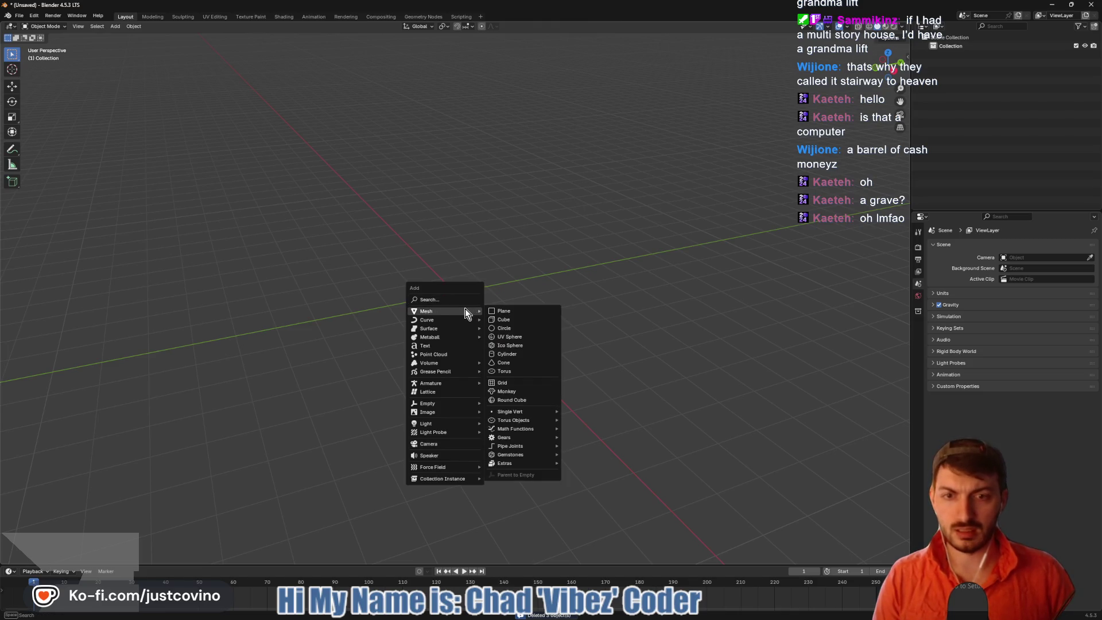
left_click(521, 353)
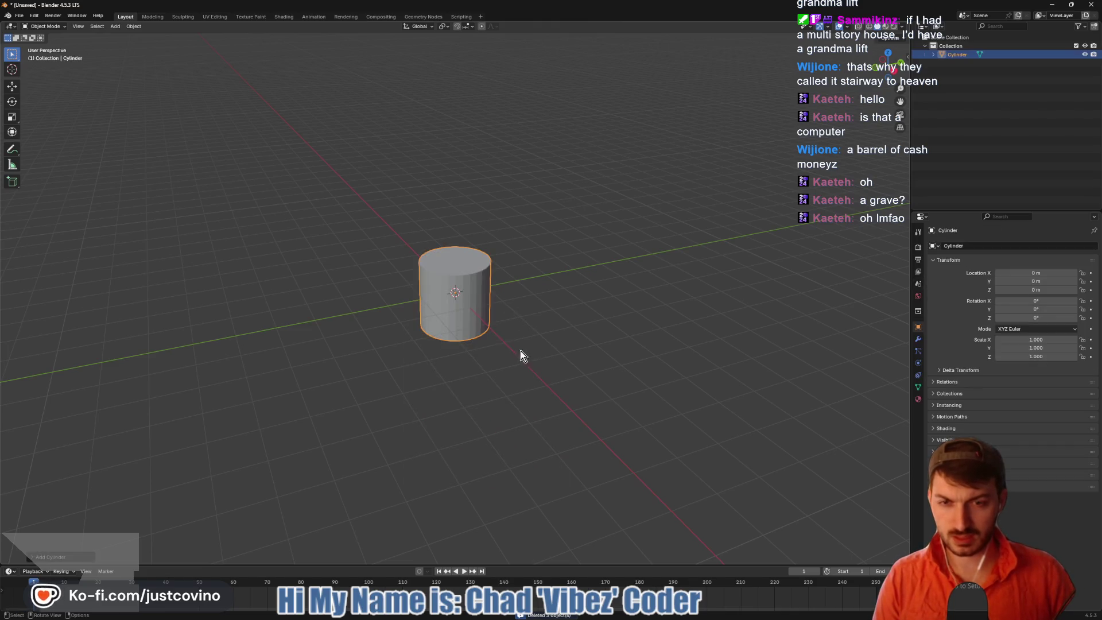
left_click(33, 557)
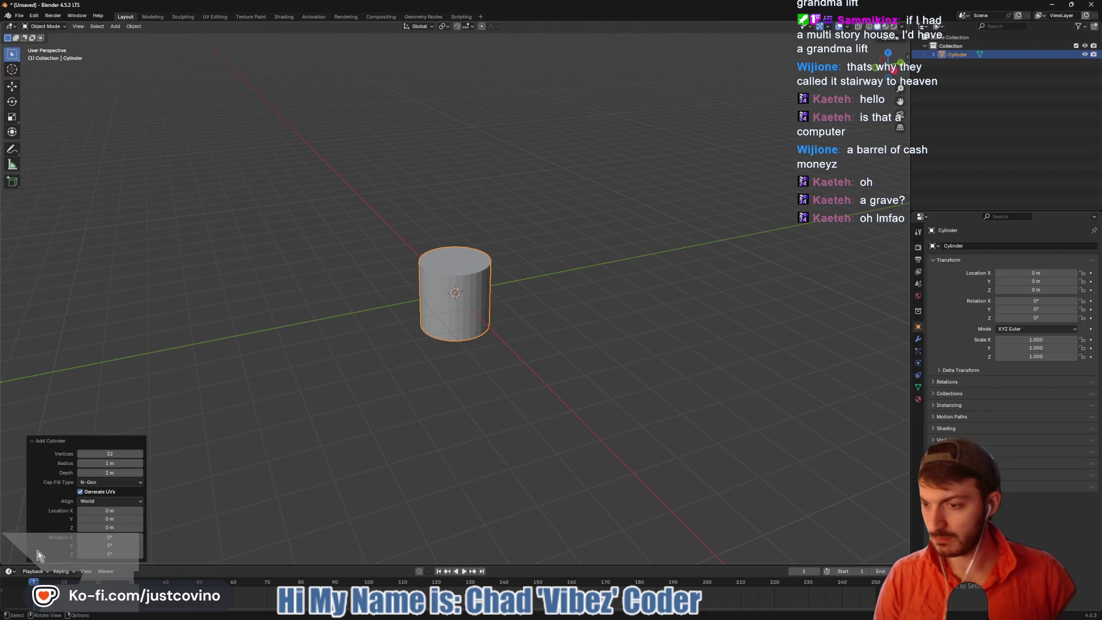
left_click(127, 454)
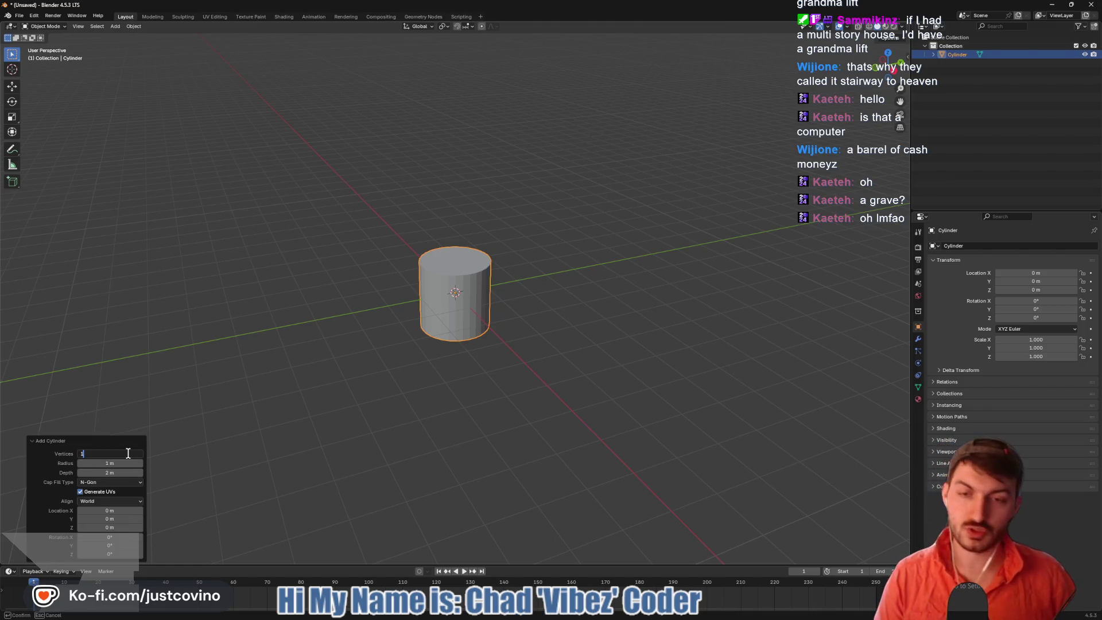
type("16")
key("Return")
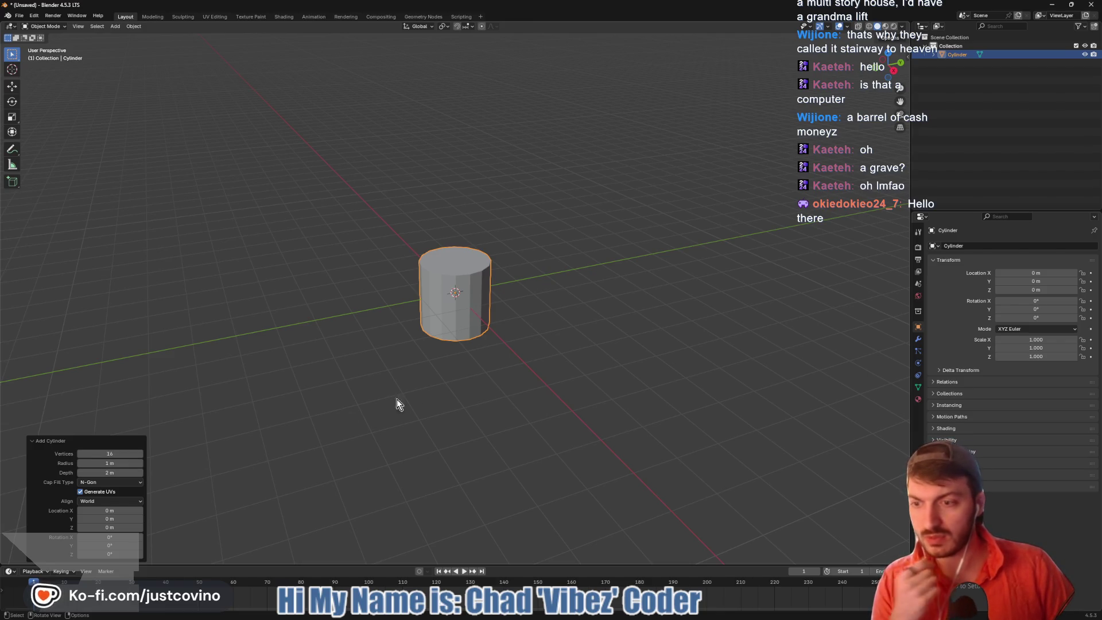
left_click(139, 484)
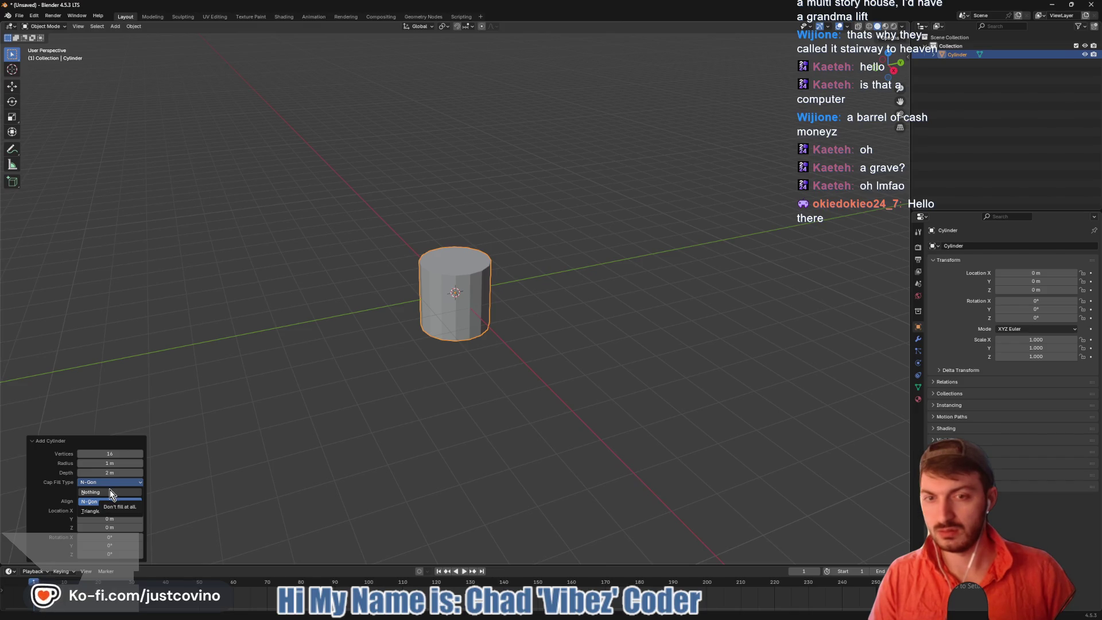
left_click(110, 490)
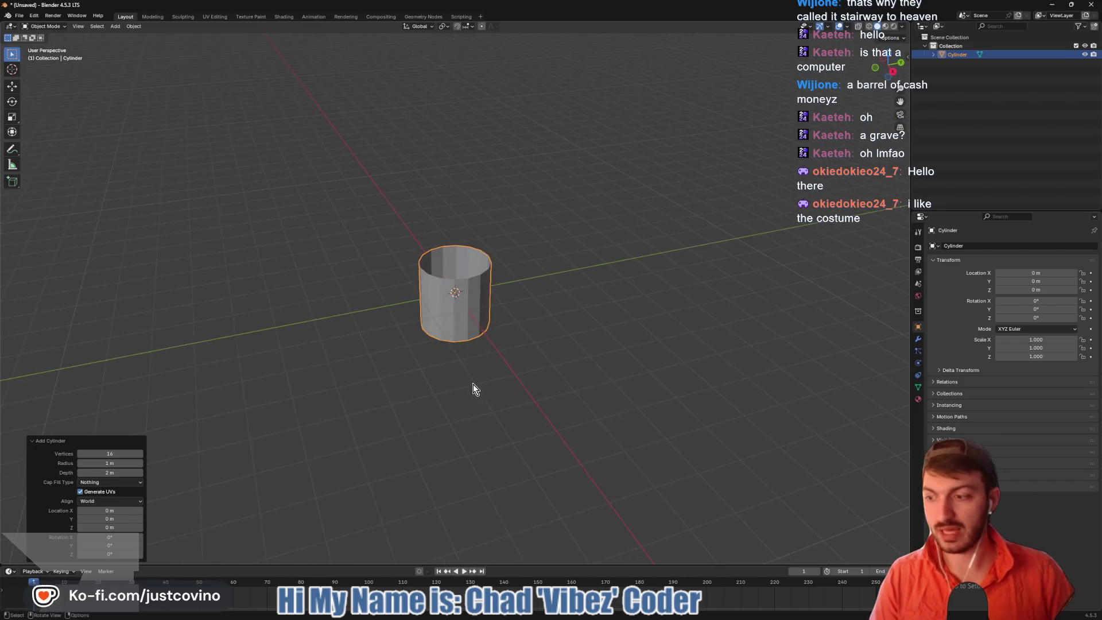
key("Tab")
mouse_move(473, 384)
middle_mouse_down()
mouse_move(495, 393)
mouse_move(493, 372)
middle_mouse_up()
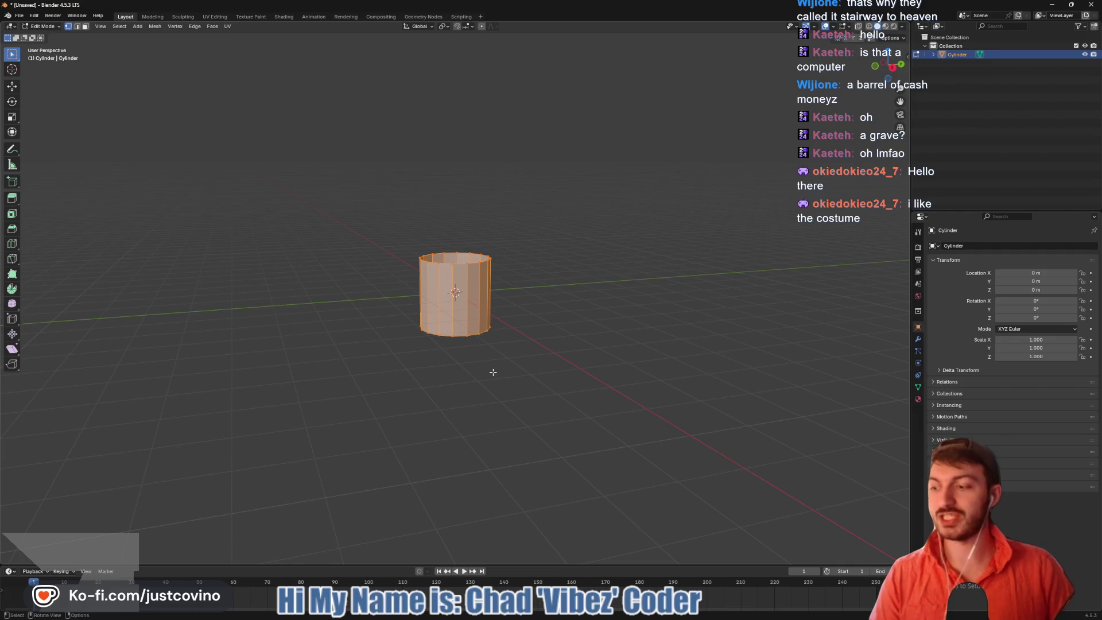
Look into the open cylinder and select its bottom edge loop in Edit Mode
scroll(516, 376, "up", 5)
mouse_move(571, 386)
middle_mouse_down()
mouse_move(564, 316)
mouse_move(509, 326)
middle_mouse_up()
key("Tab")
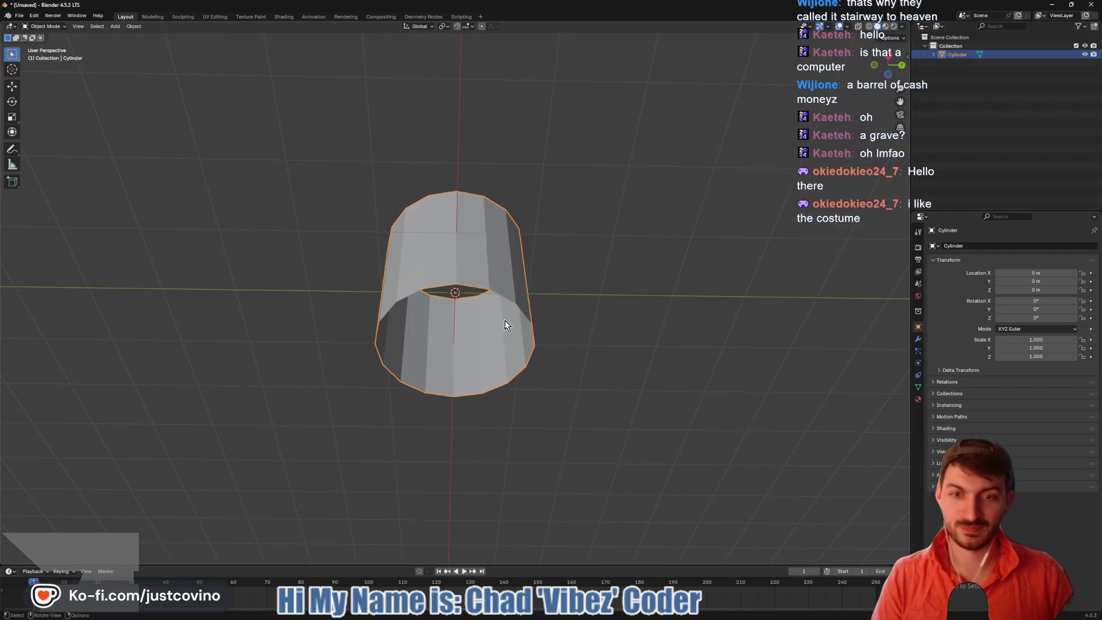
key("Tab")
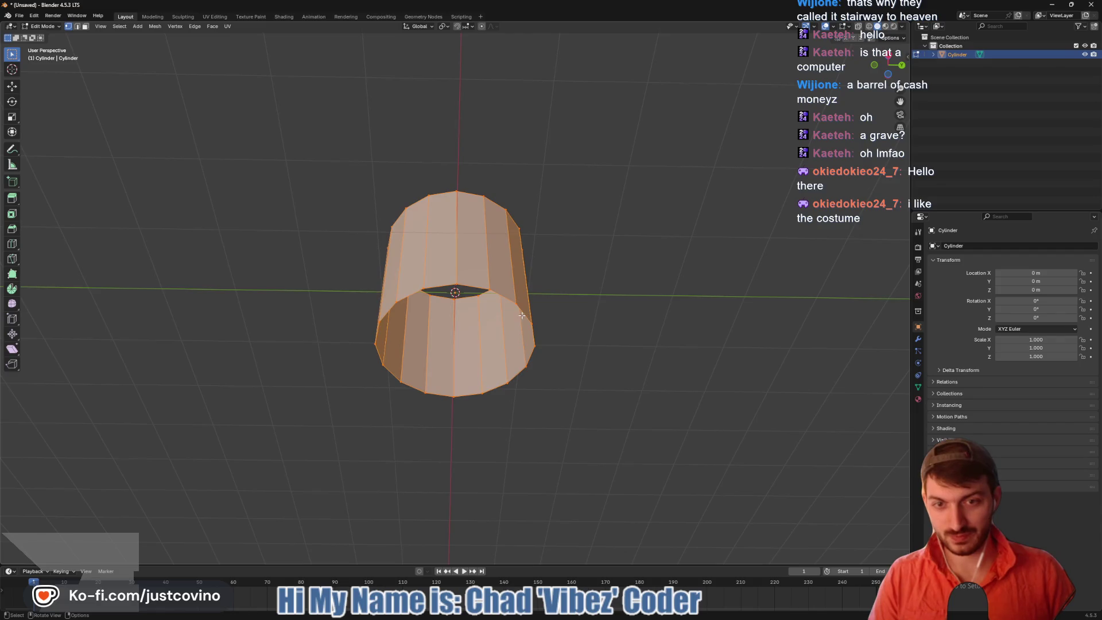
left_click(512, 301)
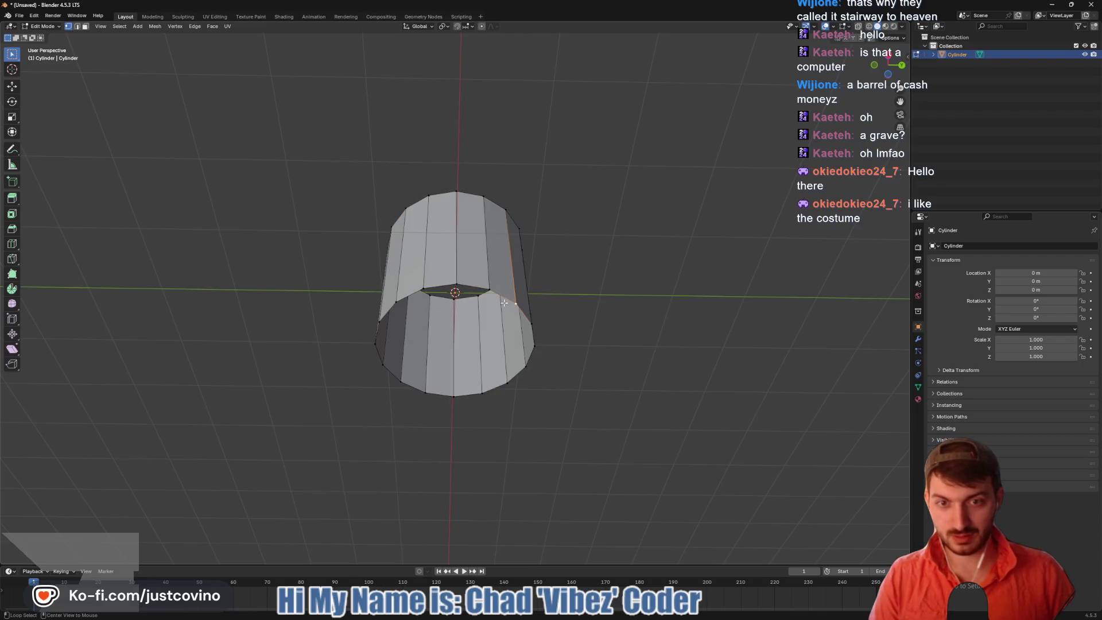
left_click(496, 293, "alt")
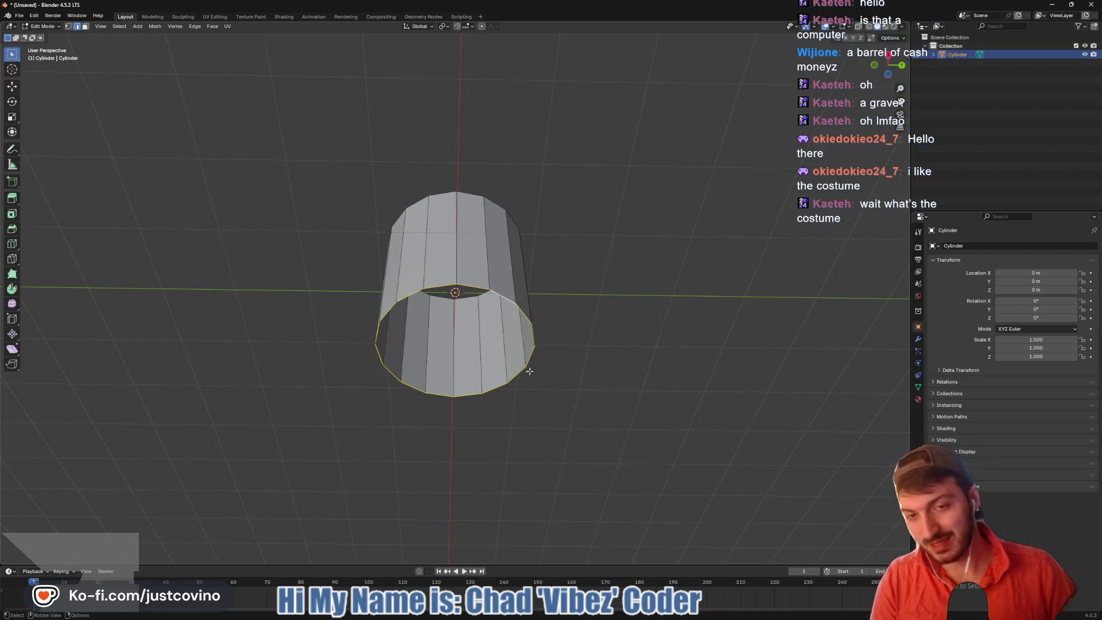
Scale the bottom loop flat inward to 0.765, then shrink it further toward the centre
key("i")
key("Escape")
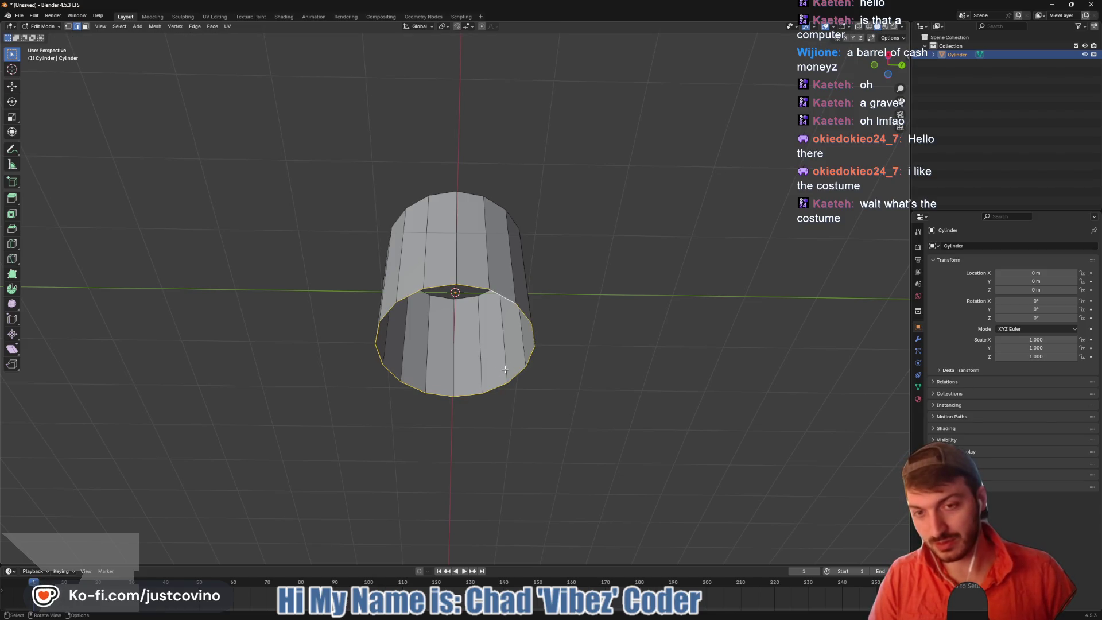
key("g")
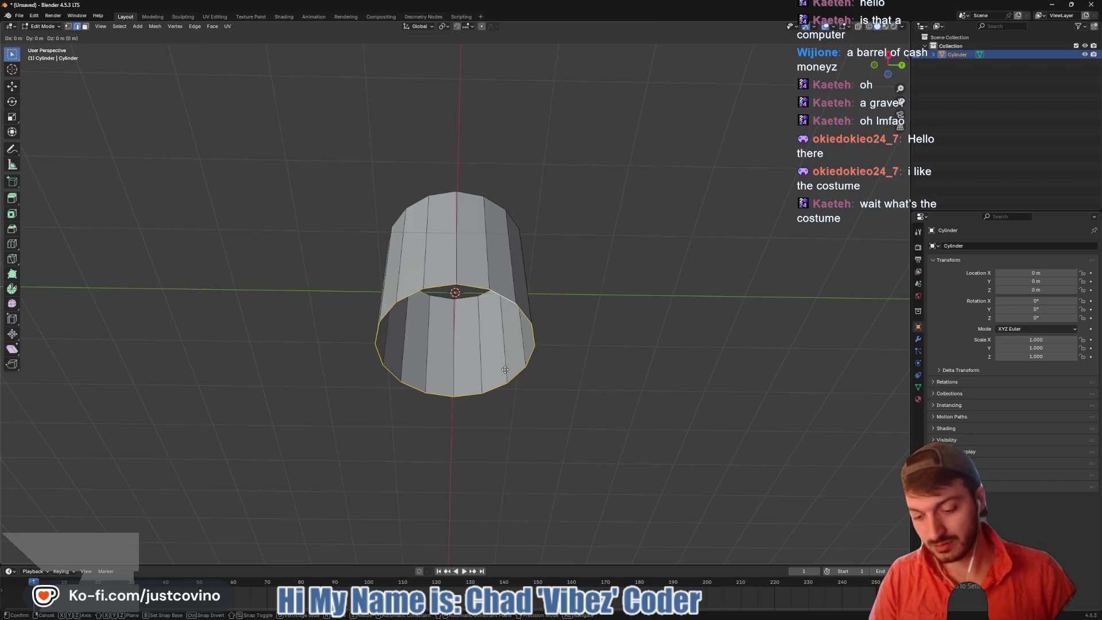
key("s")
key("shift+z")
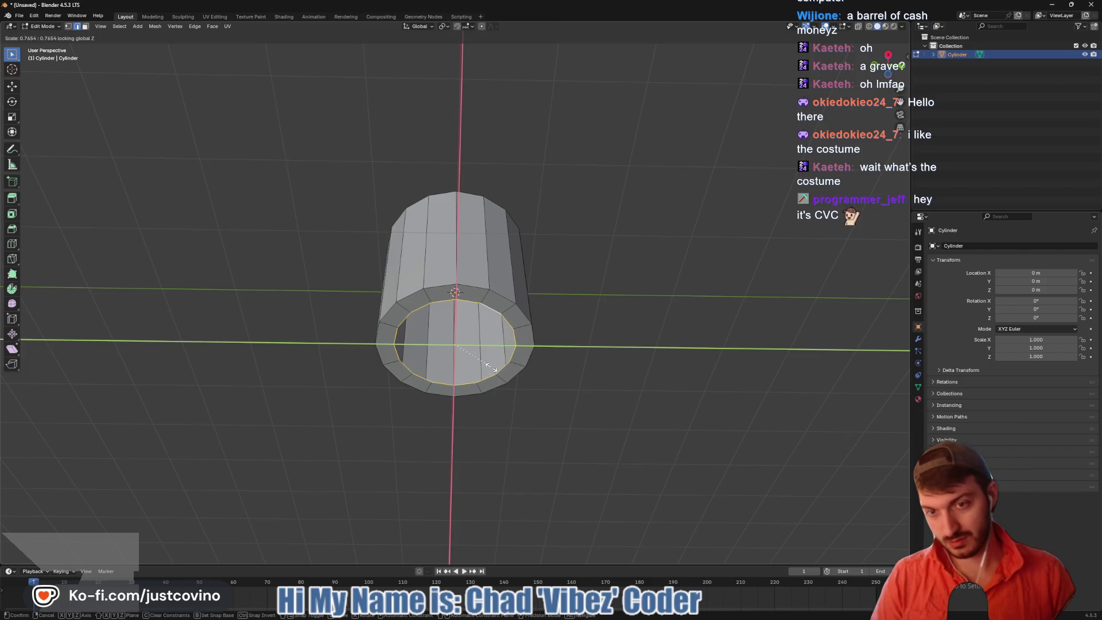
left_click(491, 367)
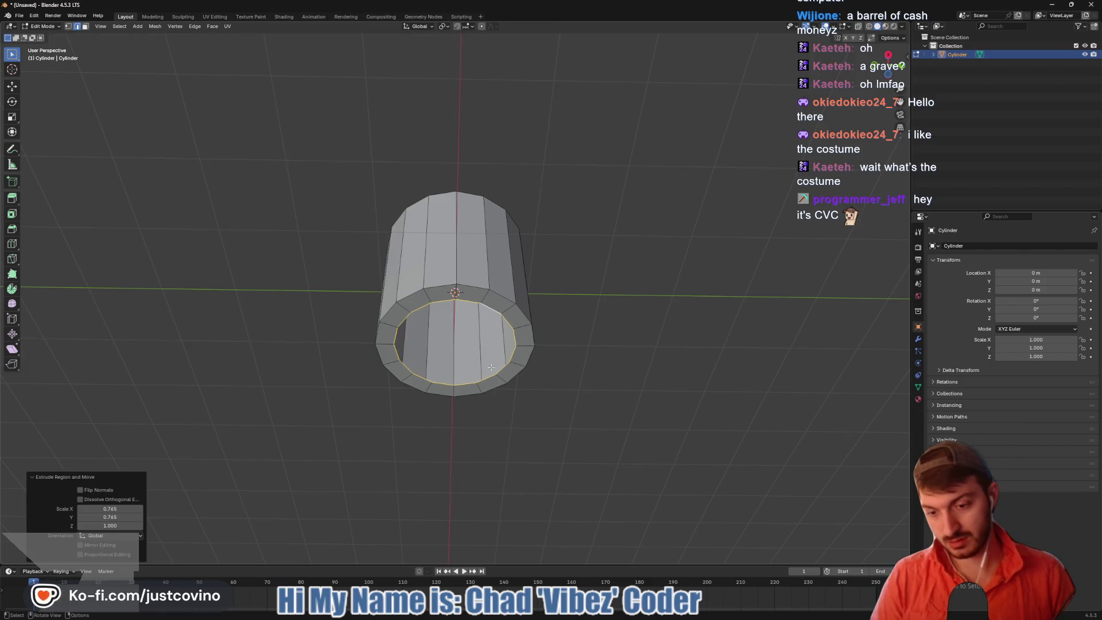
key("s")
key("shift+z")
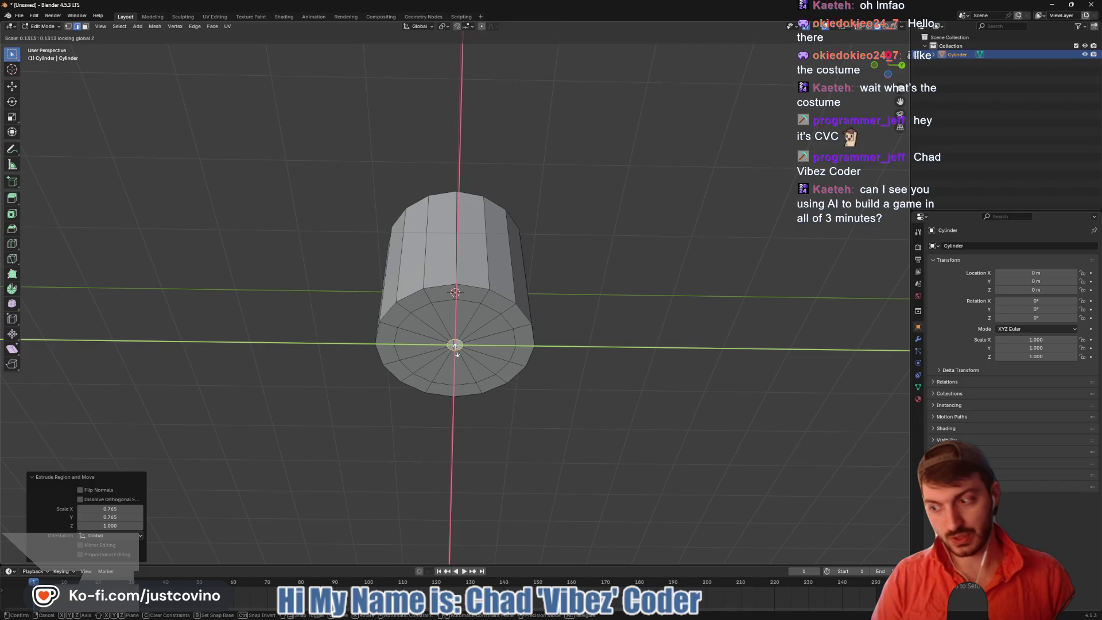
left_click(457, 351)
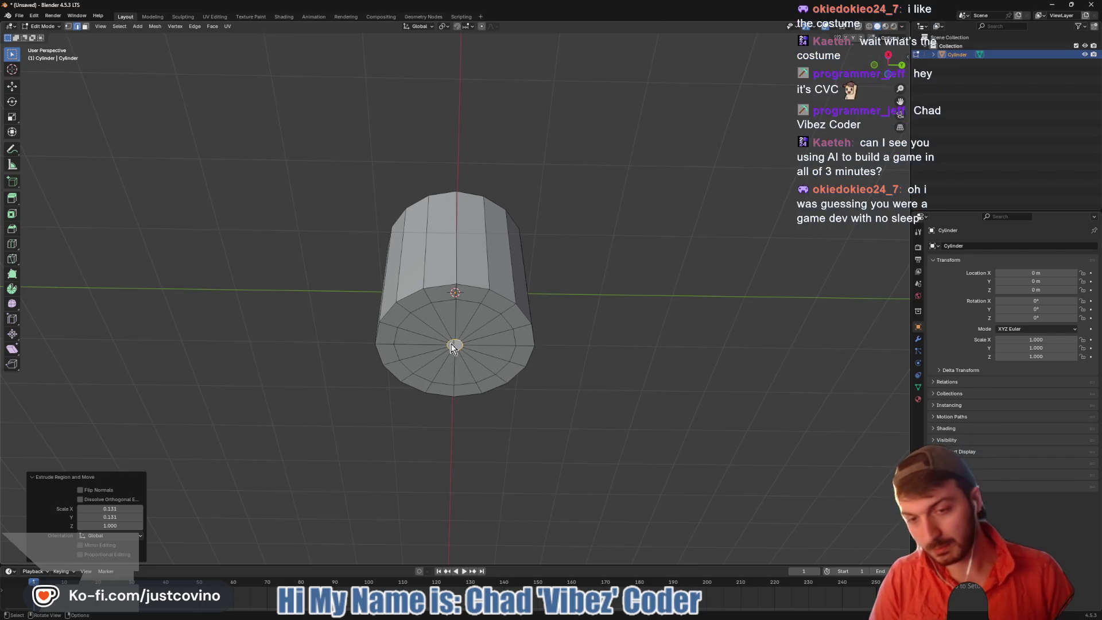
Merge the bottom loop At Center into a single point
key("m")
left_click(451, 340)
mouse_move(554, 350)
middle_mouse_down()
mouse_move(558, 300)
mouse_move(557, 373)
middle_mouse_up()
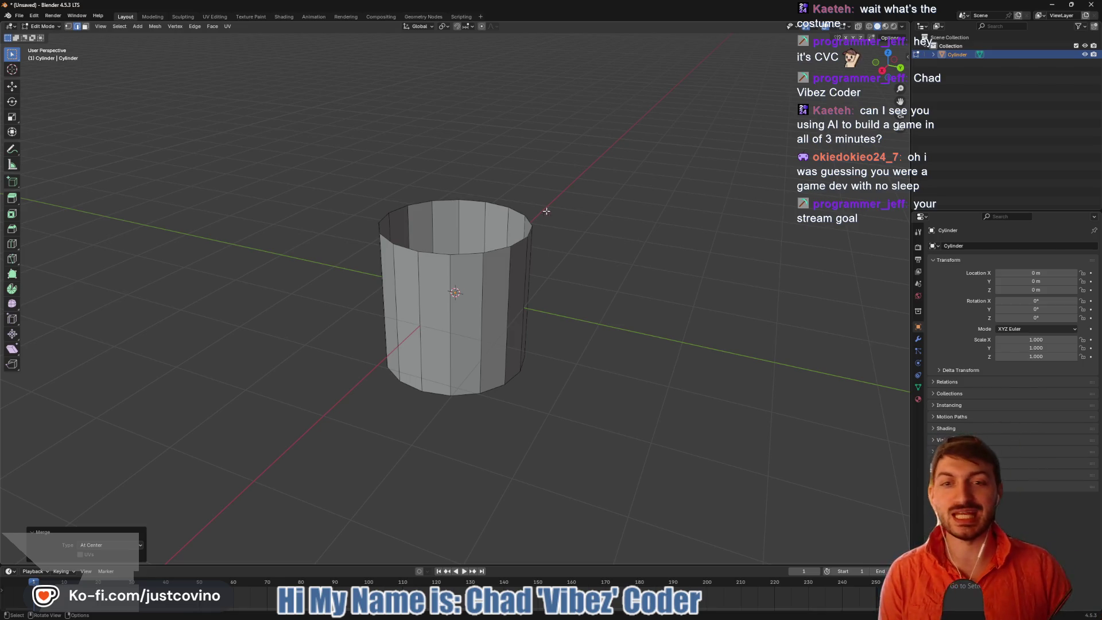
Orbit and zoom in on the cylinder in the viewport
mouse_move(606, 220)
middle_mouse_down()
mouse_move(576, 220)
mouse_move(590, 278)
mouse_move(620, 251)
middle_mouse_up()
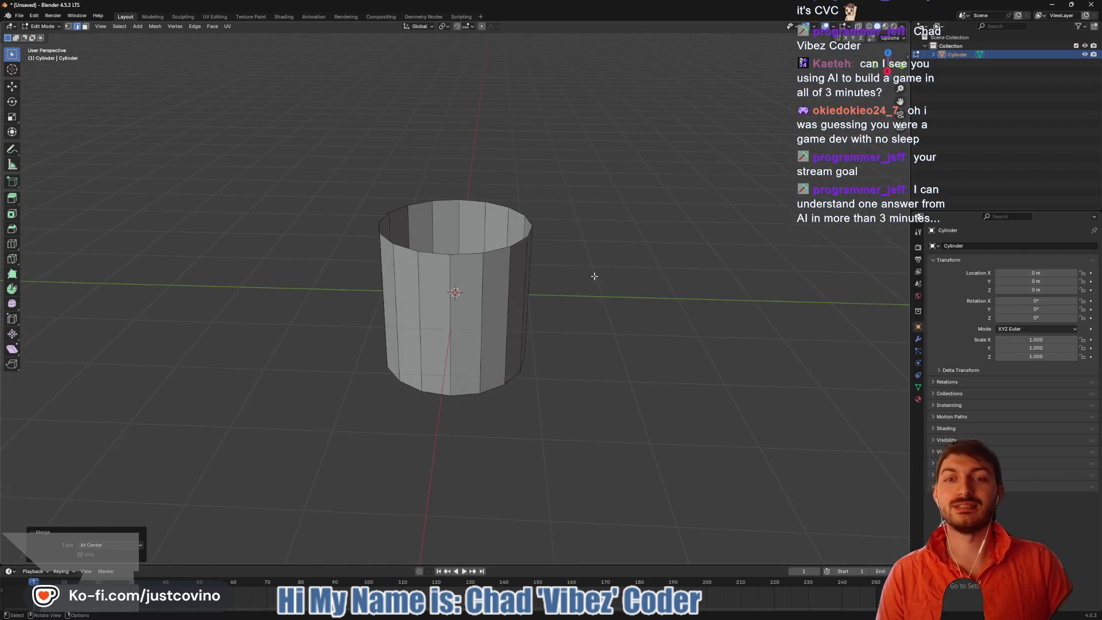
scroll(594, 276, "up", 1)
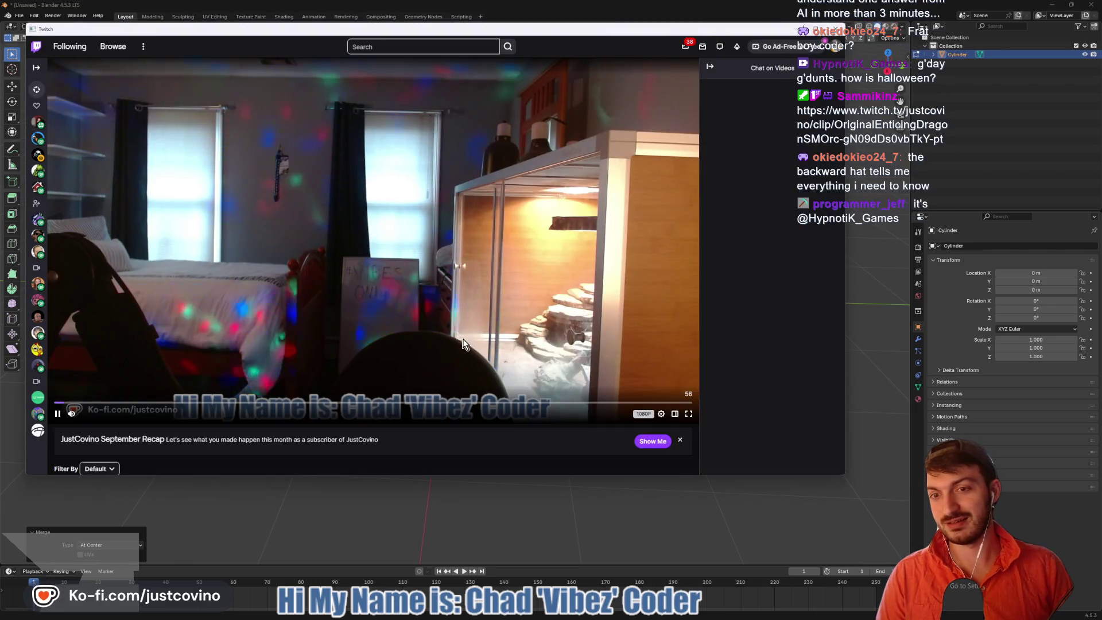
Watch the Twitch clip, pausing and resuming playback
scroll(51, 412, "down", 4)
scroll(176, 203, "up", 3)
left_click(58, 347)
scroll(274, 375, "up", 3)
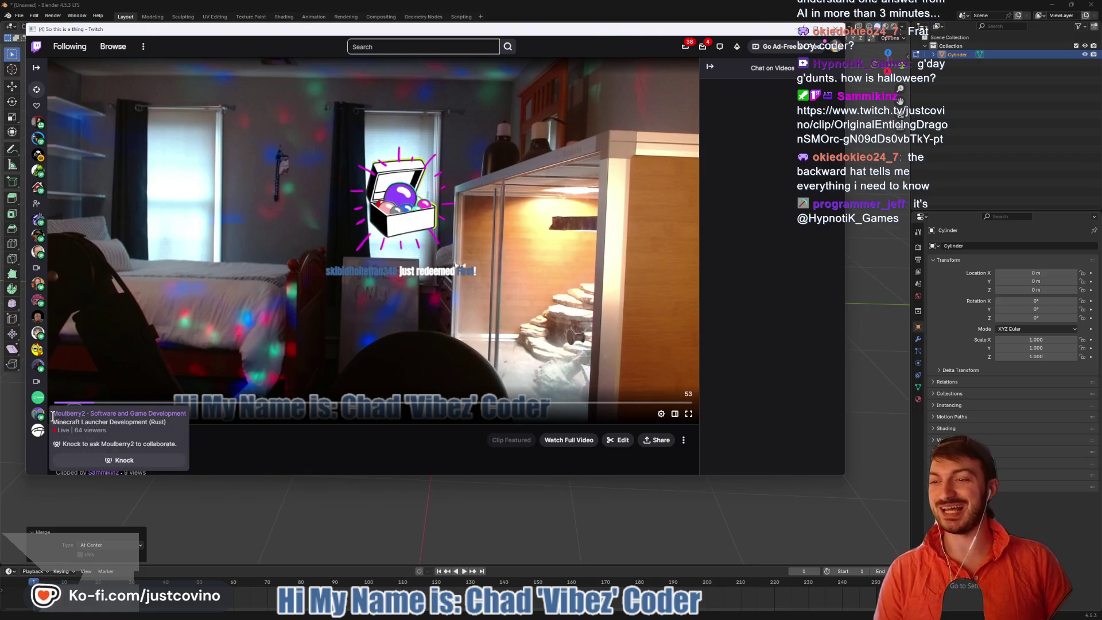
left_click(58, 414)
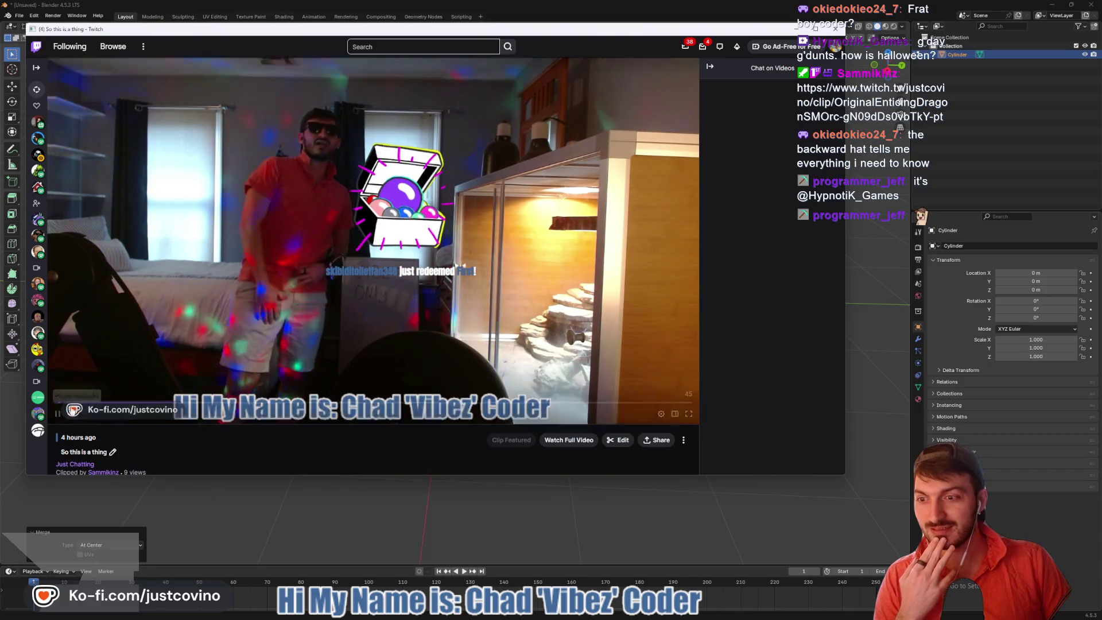
left_click(58, 415)
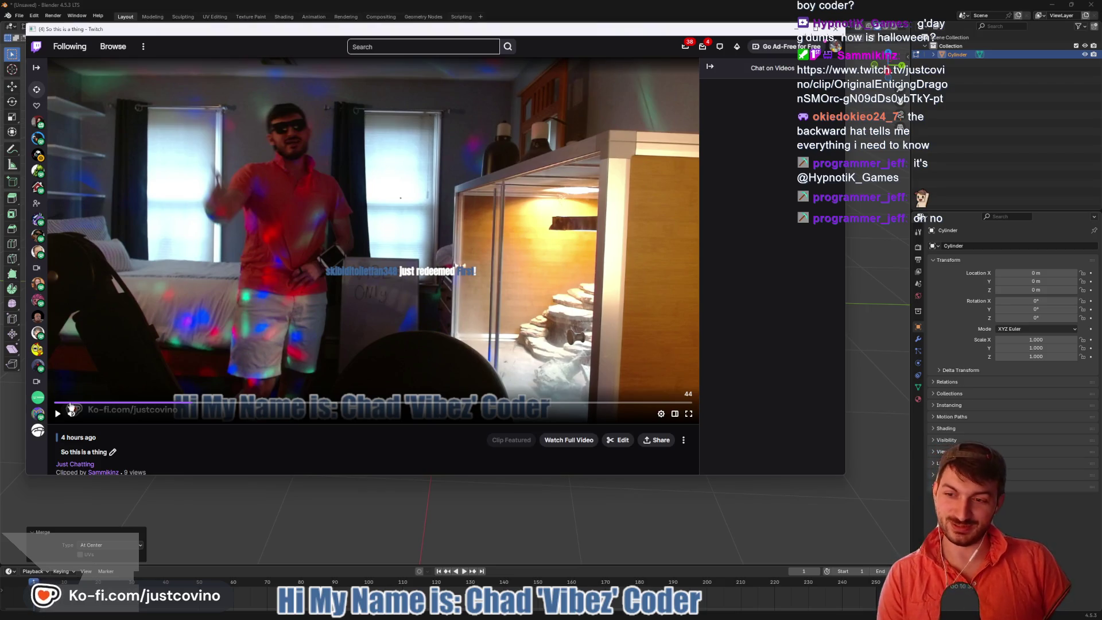
left_click(58, 416)
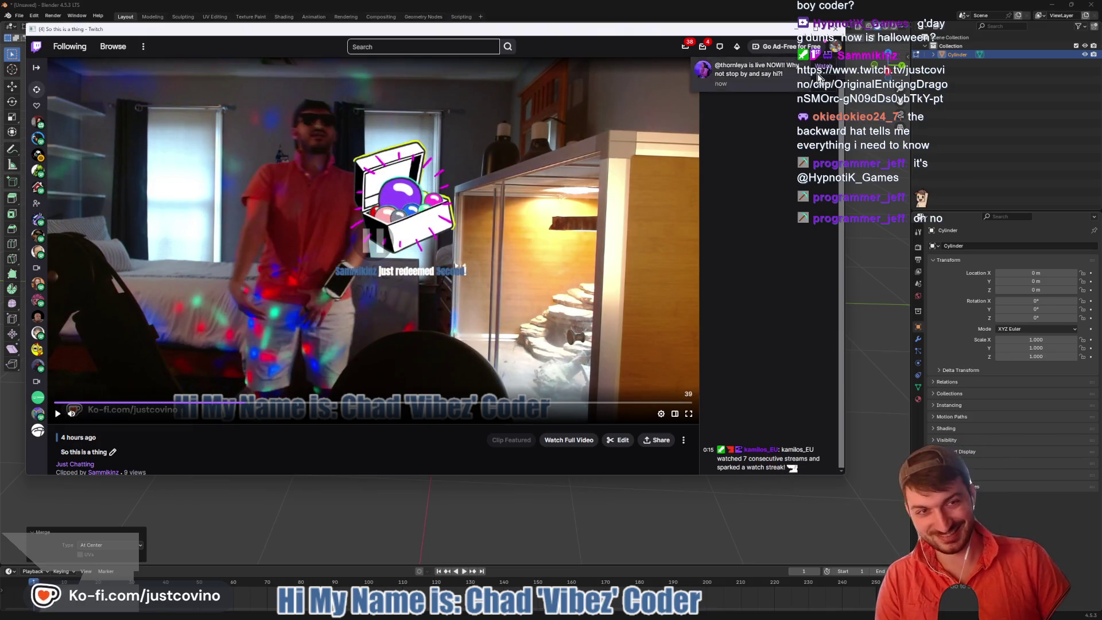
Return to Blender, look down into the cylinder and select a front side face
key("alt+Tab")
middle_click_drag(593, 247, 591, 271)
scroll(600, 277, "up", 3)
mouse_move(506, 189)
middle_mouse_down()
mouse_move(533, 258)
mouse_move(561, 172)
mouse_move(528, 266)
mouse_move(489, 256)
mouse_move(318, 260)
mouse_move(494, 256)
mouse_move(443, 288)
mouse_move(505, 291)
mouse_move(505, 278)
mouse_move(515, 315)
middle_mouse_up()
scroll(516, 254, "down", 3)
left_click(447, 286)
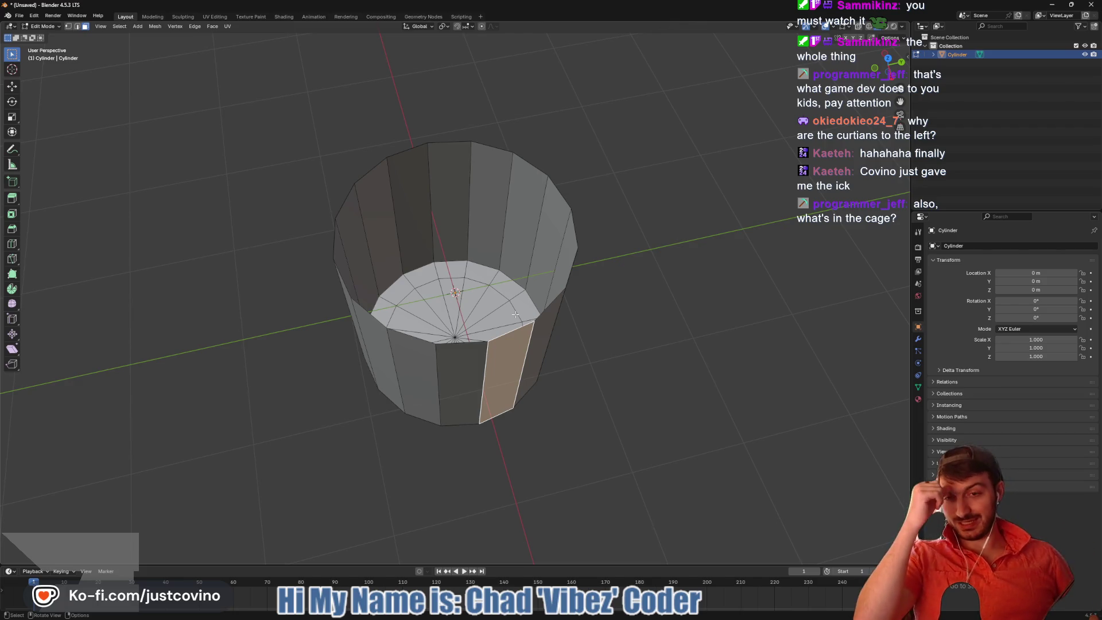
middle_click_drag(646, 347, 645, 295)
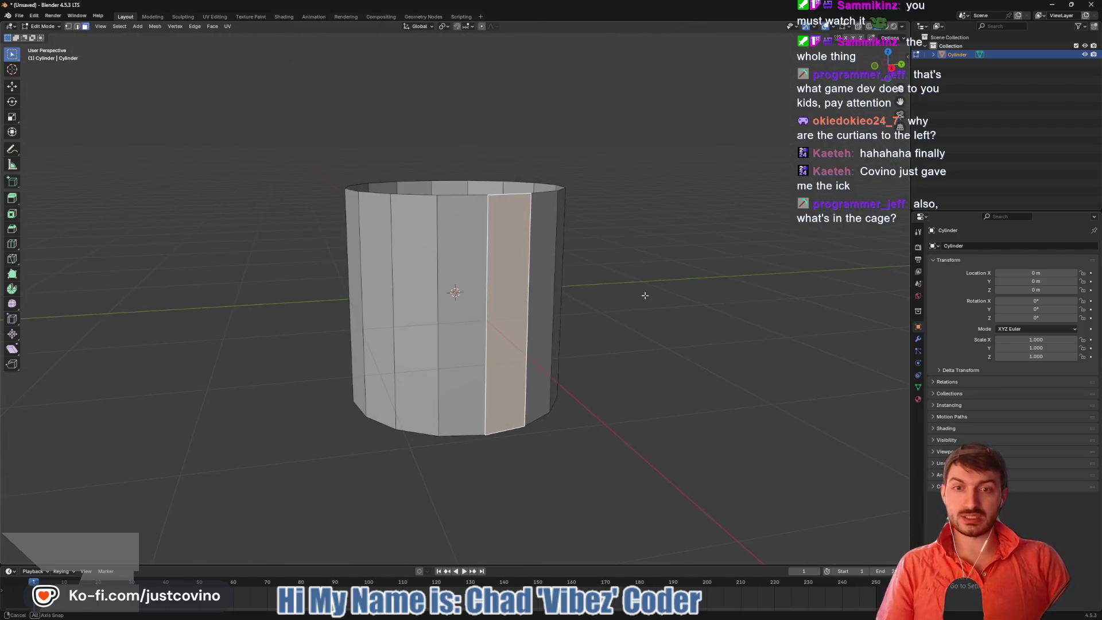
key("KP_6")
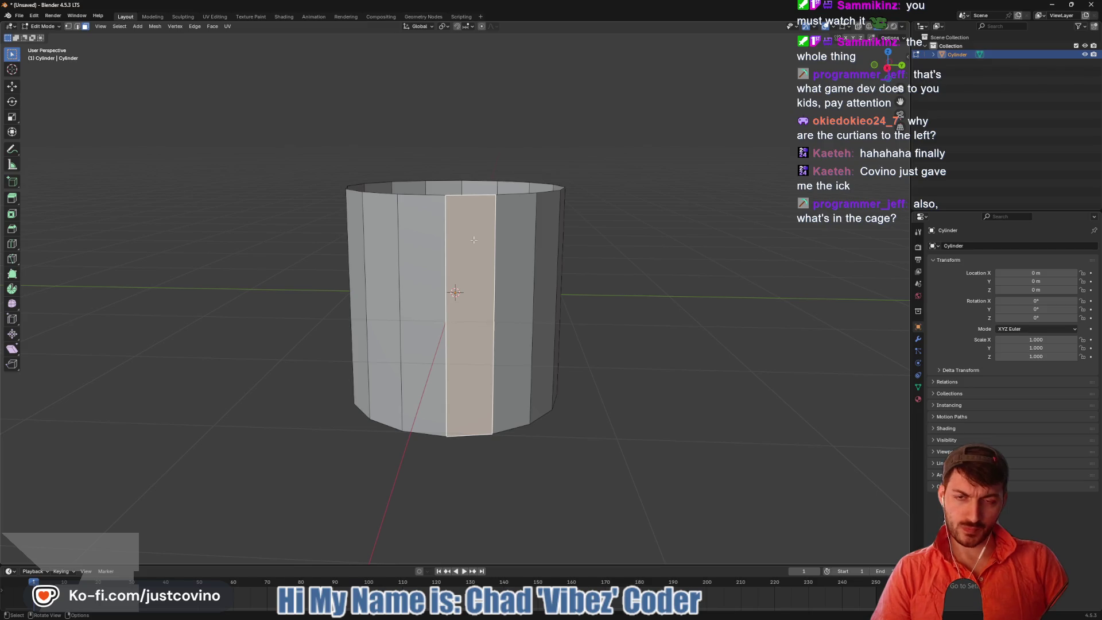
scroll(510, 282, "up", 5)
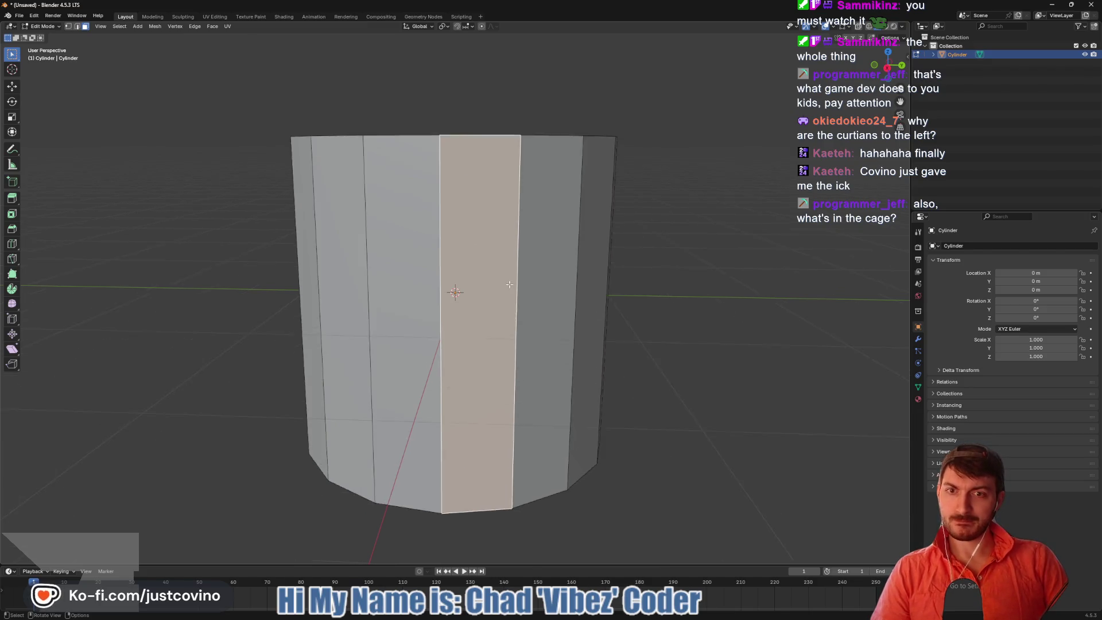
scroll(683, 278, "down", 6)
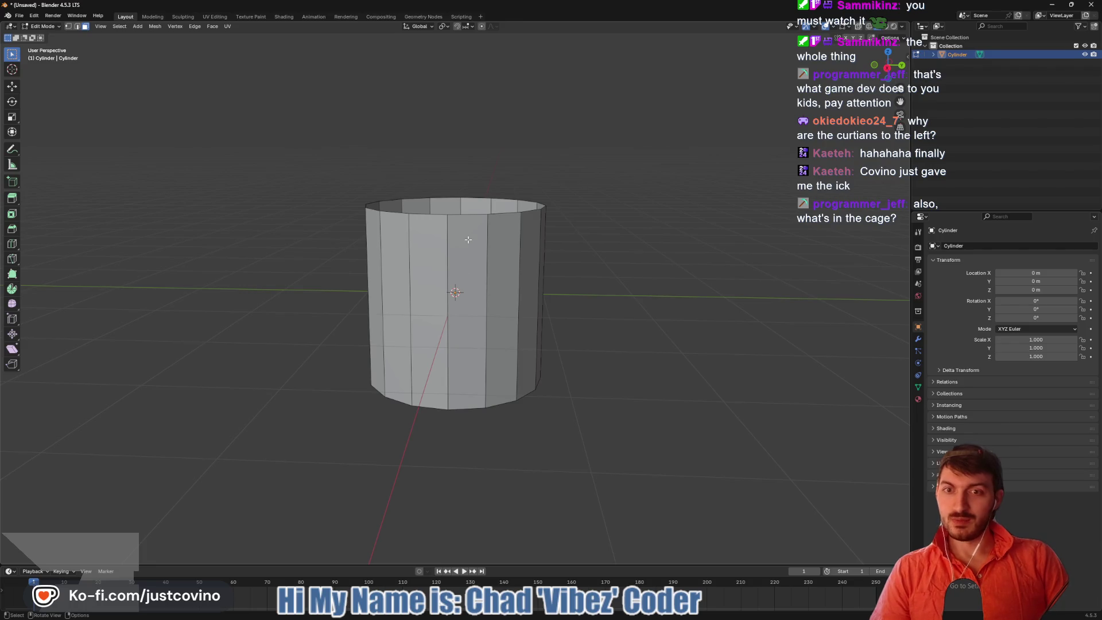
middle_click_drag(481, 253, 492, 245)
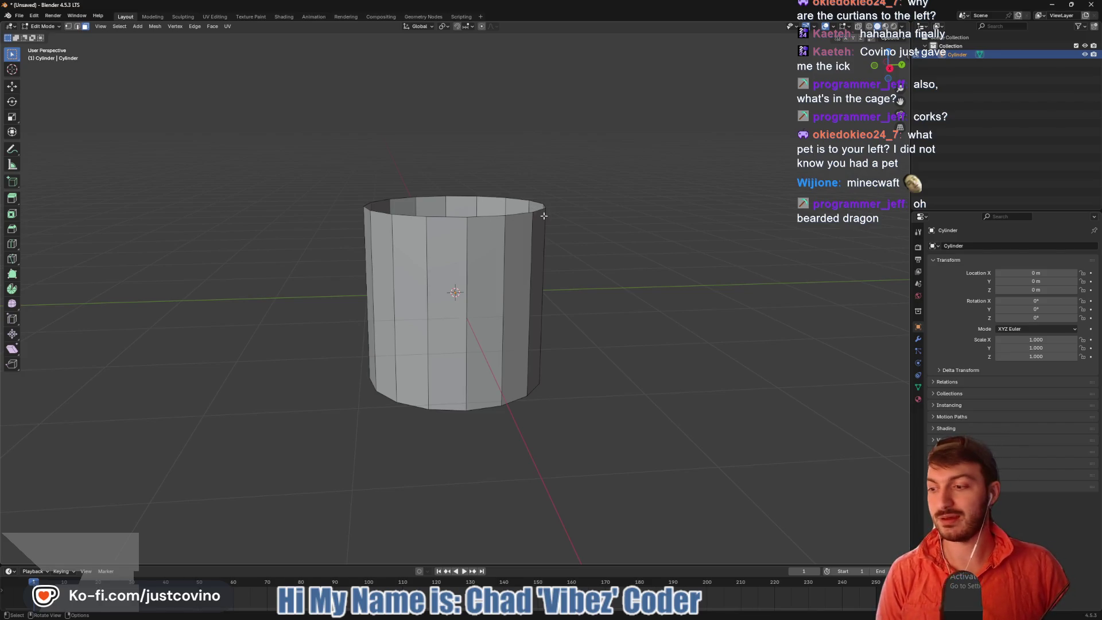
From a side-on view, add a centred vertical loop cut through one side face
mouse_move(495, 218)
middle_mouse_down()
mouse_move(535, 266)
mouse_move(550, 252)
middle_mouse_up()
scroll(555, 274, "up", 3)
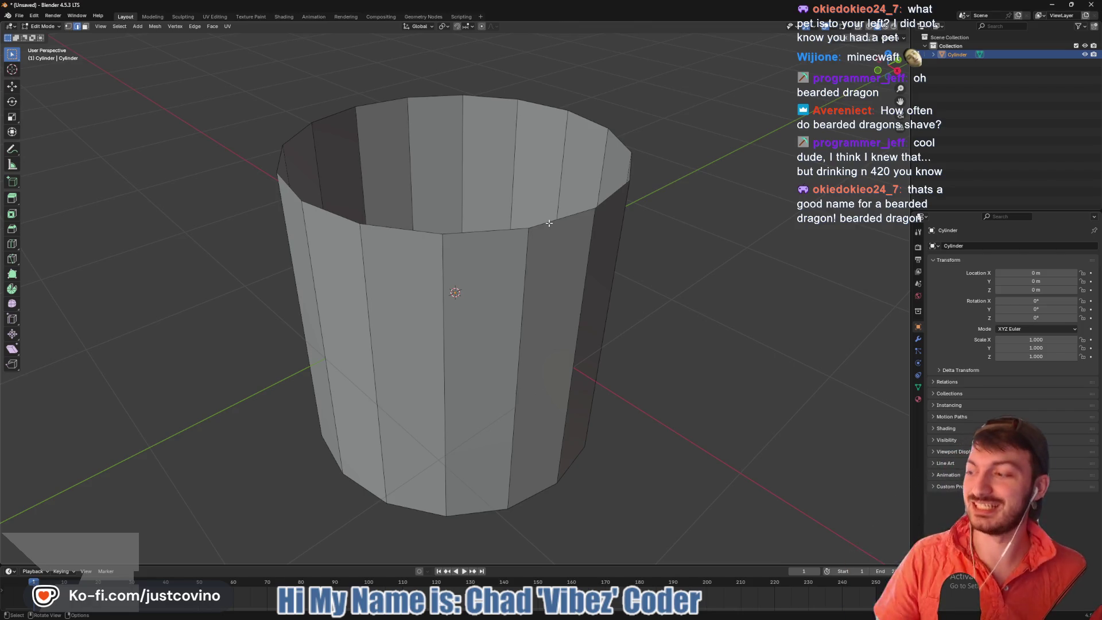
mouse_move(535, 176)
middle_mouse_down()
mouse_move(531, 239)
mouse_move(562, 224)
middle_mouse_up()
middle_click_drag(546, 303, 535, 280)
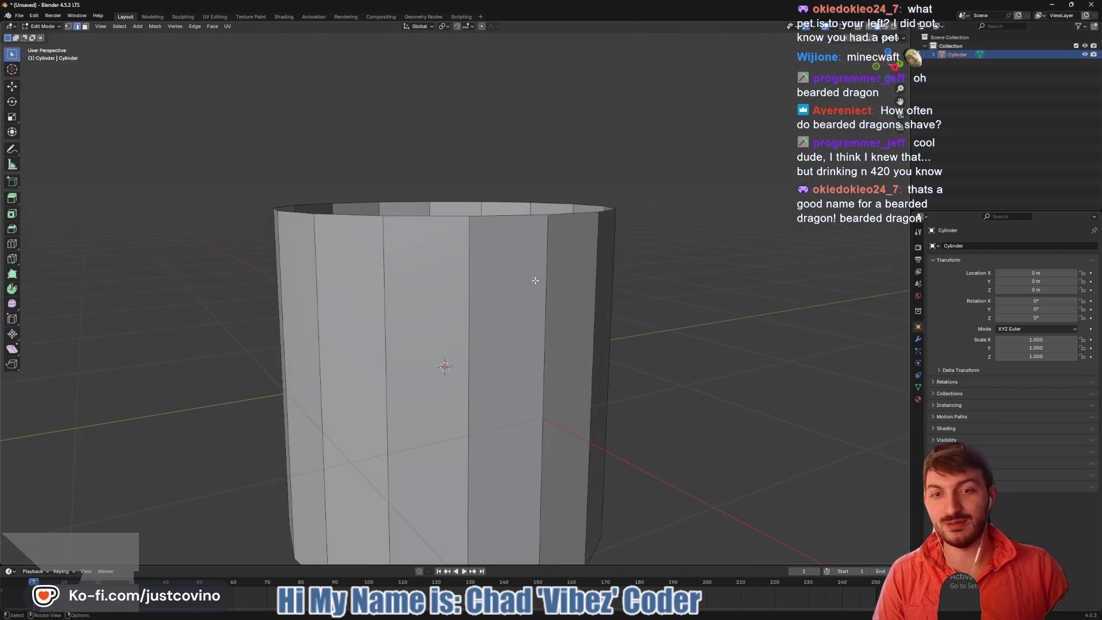
scroll(519, 287, "down", 3)
key("ctrl+r")
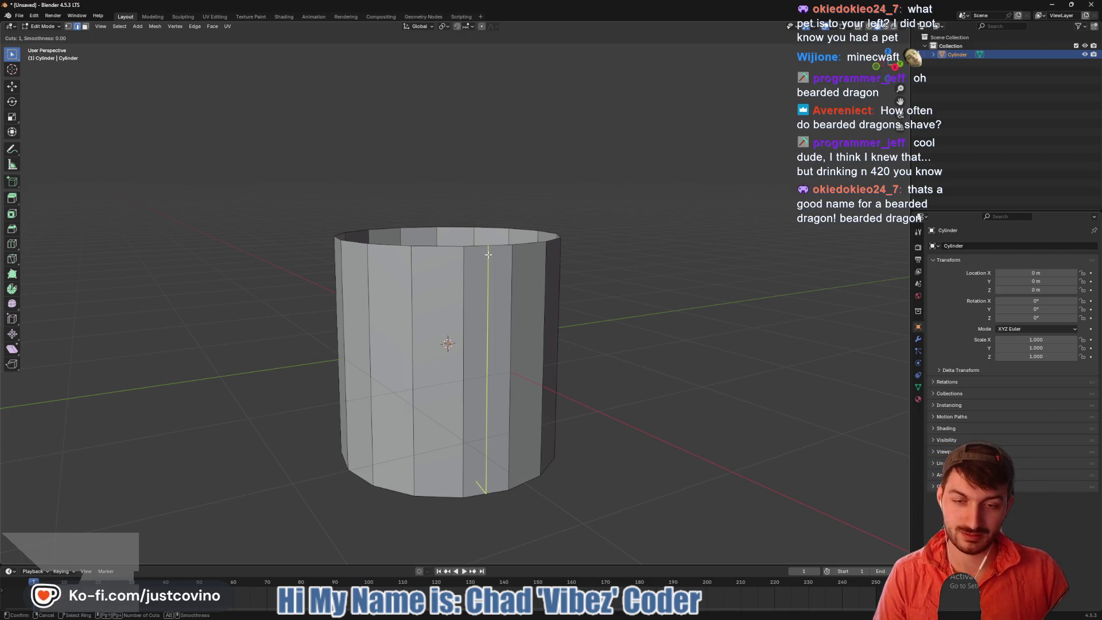
left_click(489, 254)
right_click(483, 258)
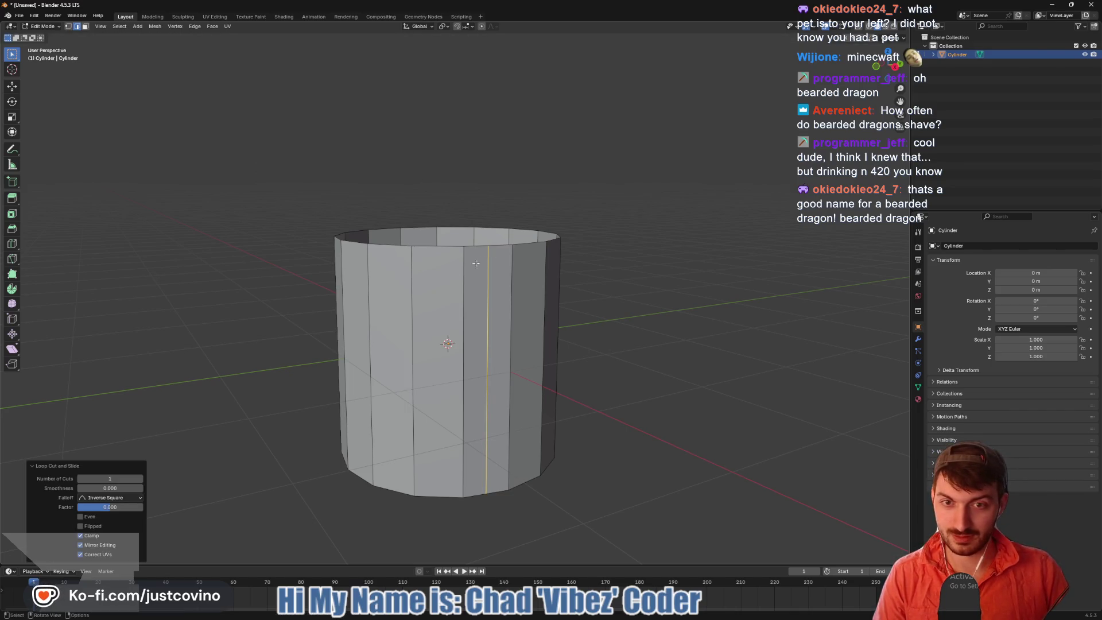
Add centred vertical loop cuts on neighbouring side faces, cancelling an unwanted horizontal one
key("ctrl+r")
left_click(431, 273)
right_click(428, 272)
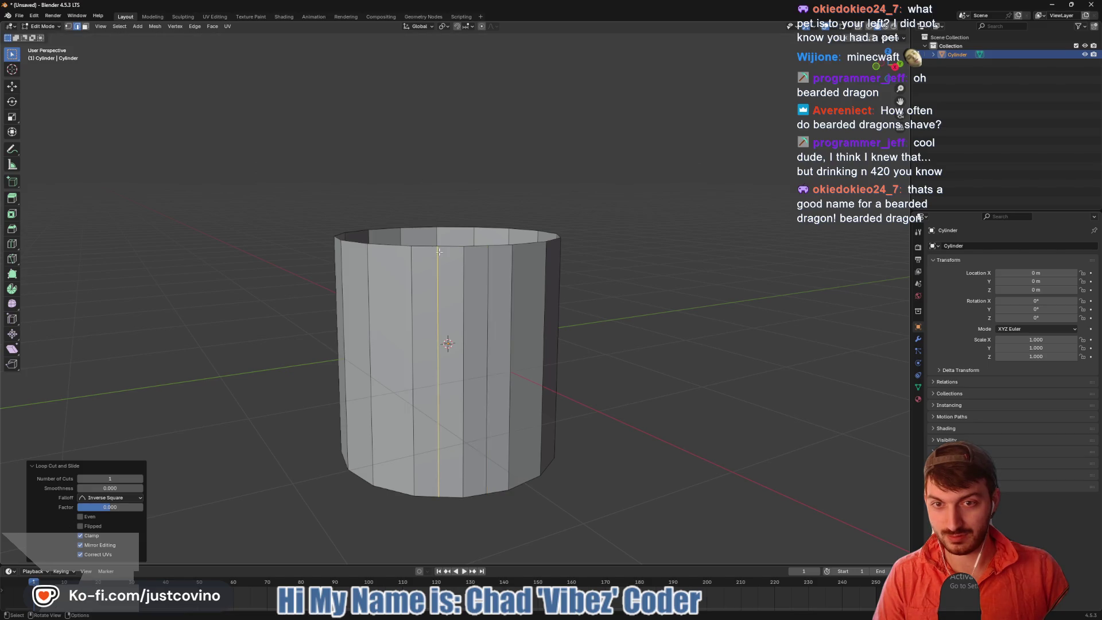
key("ctrl+r")
right_click(400, 290)
mouse_move(400, 290)
middle_mouse_down()
mouse_move(402, 314)
mouse_move(458, 253)
middle_mouse_up()
key("ctrl+r")
left_click(458, 253)
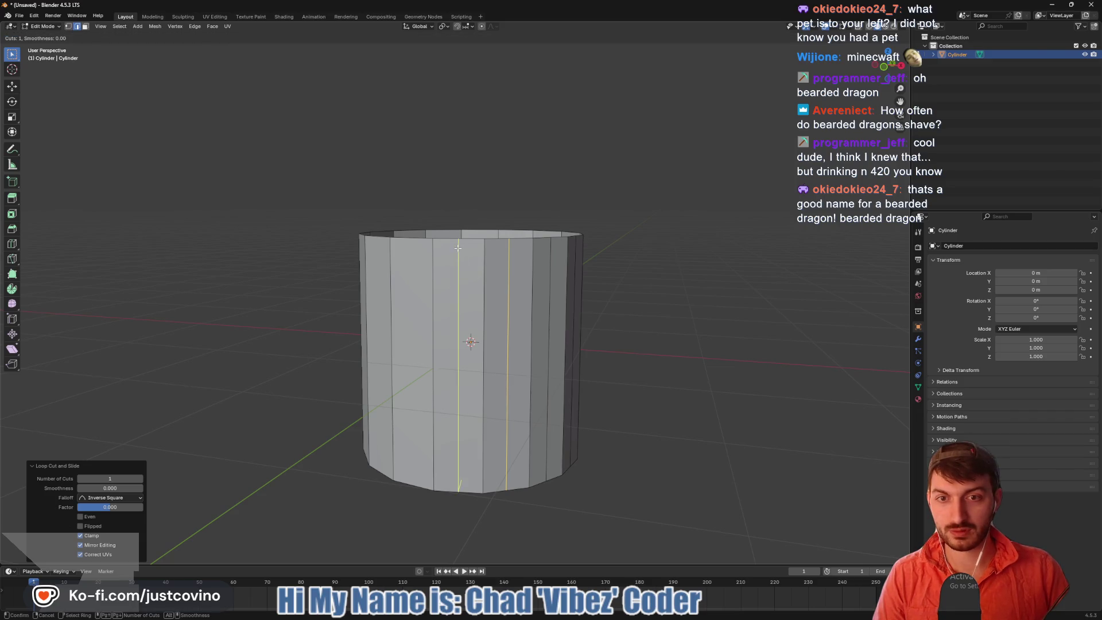
right_click(456, 260)
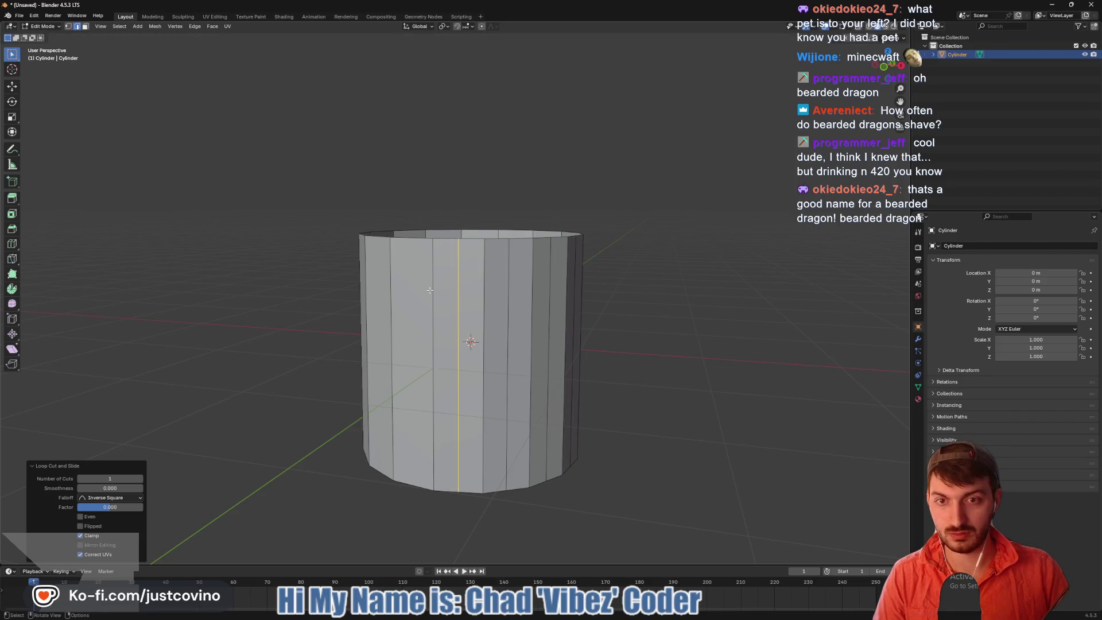
Cancel a loop slide and add one more centred vertical loop cut mid-face
middle_click_drag(431, 291, 448, 270)
key("g")
key("g")
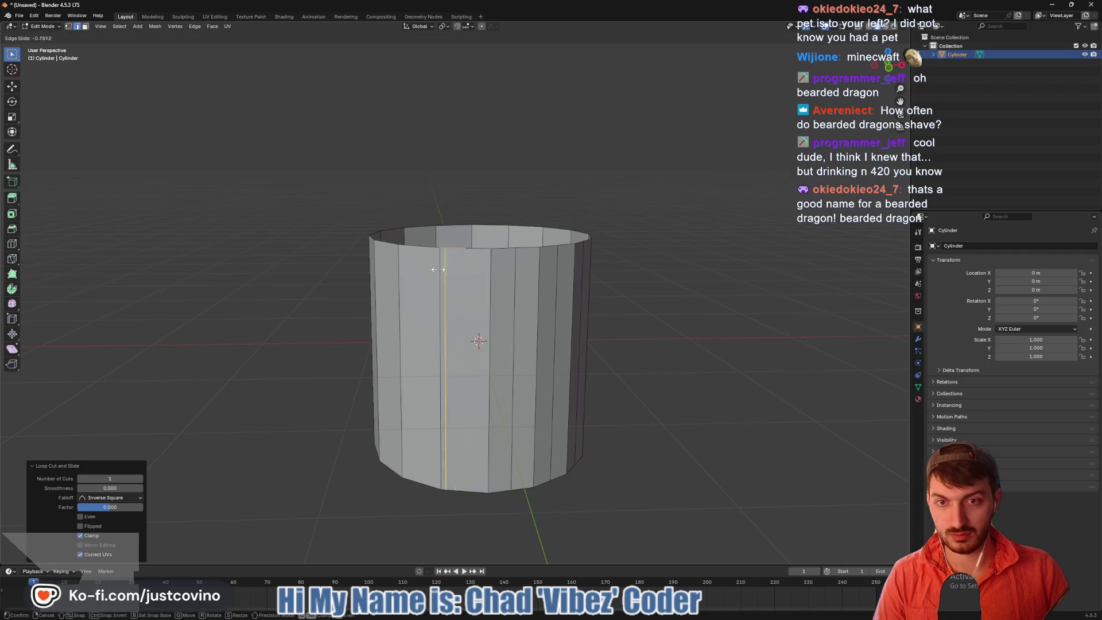
right_click(468, 264)
middle_click_drag(468, 264, 481, 242)
key("ctrl+r")
left_click(461, 253)
right_click(461, 253)
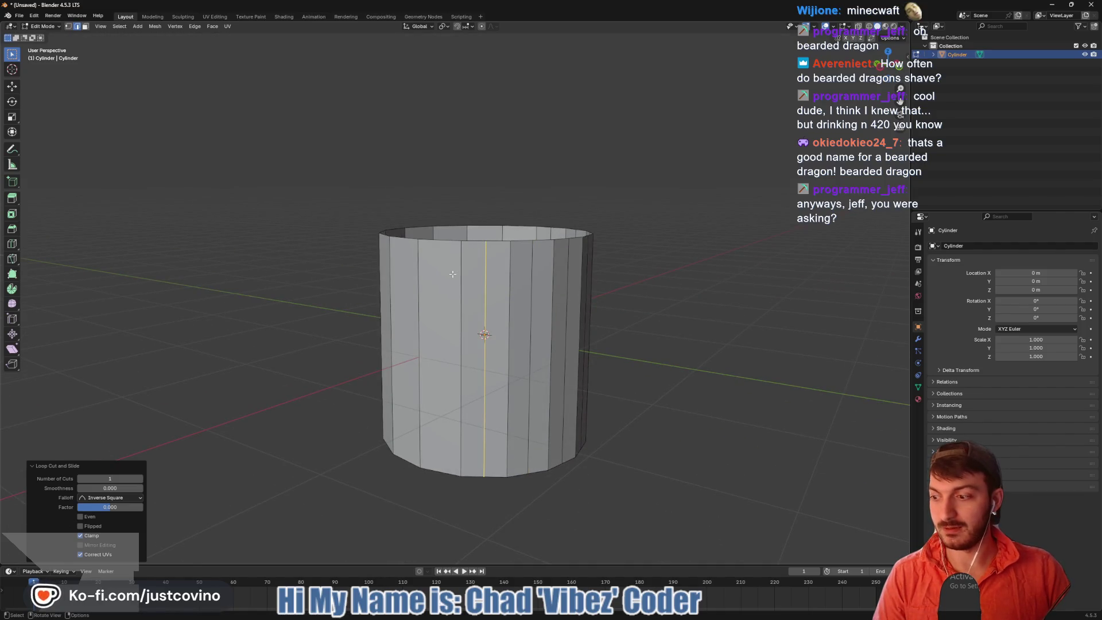
Try edge operations and moving the selected loop, cancelling each so nothing changes
mouse_move(454, 275)
middle_mouse_down()
mouse_move(475, 248)
mouse_move(468, 259)
mouse_move(453, 245)
mouse_move(480, 265)
mouse_move(445, 275)
mouse_move(419, 254)
mouse_move(429, 238)
middle_mouse_up()
key("ctrl+e")
key("Escape")
key("g")
key("Escape")
key("g")
key("g")
key("Escape")
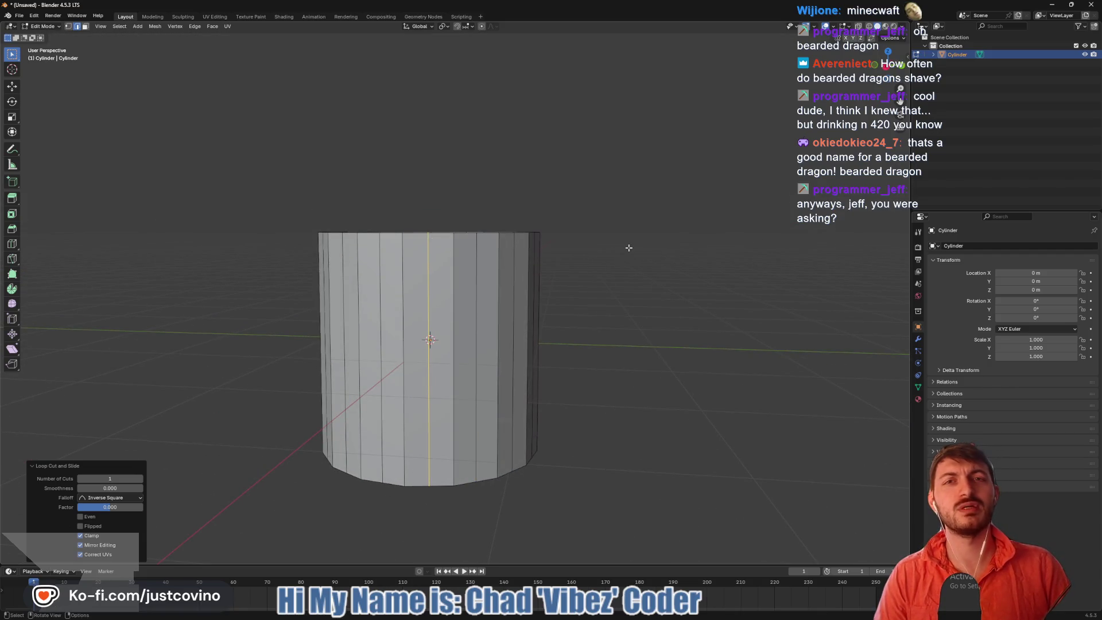
middle_click_drag(629, 245, 618, 297)
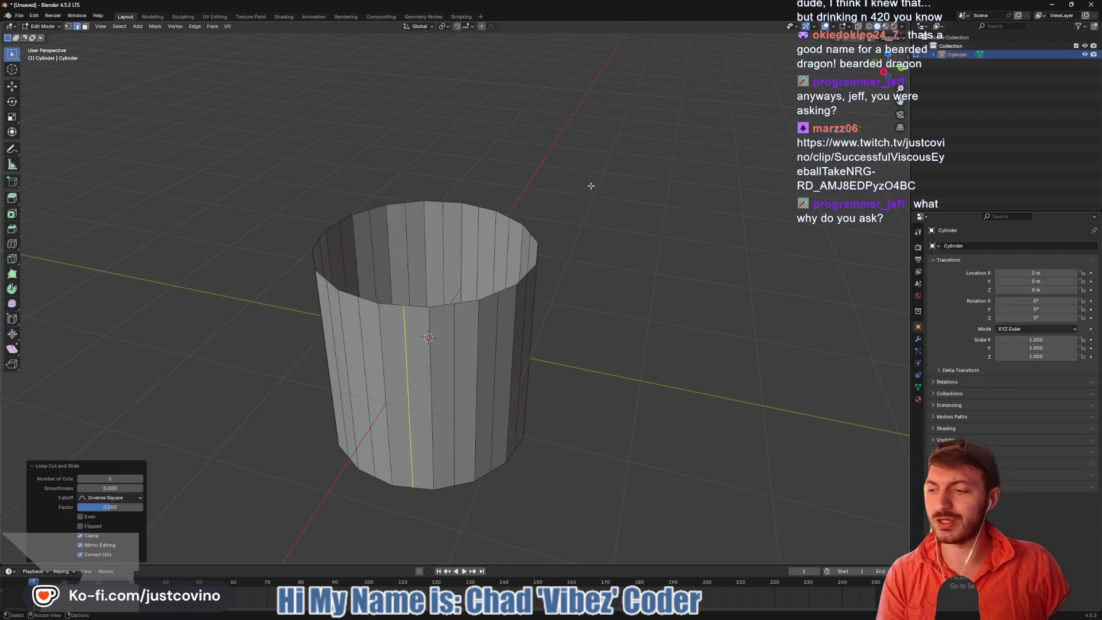
Sketch two rectangles illustrating a slat, clear them, and orbit to a side view
mouse_move(576, 114)
left_mouse_down()
mouse_move(598, 218)
mouse_move(677, 98)
mouse_move(603, 117)
left_mouse_up()
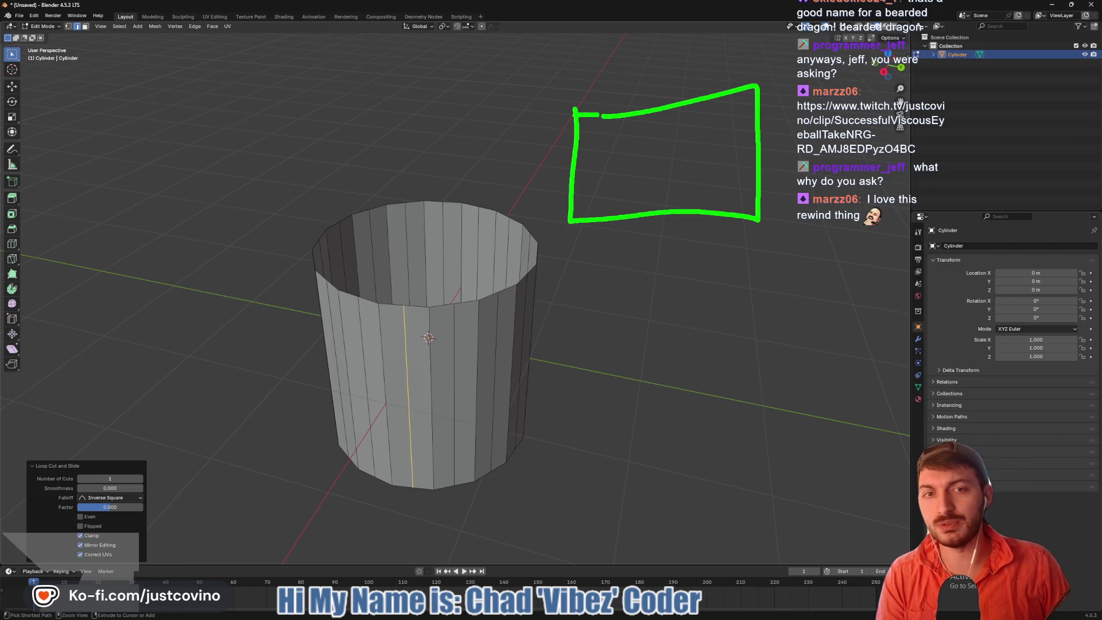
mouse_move(122, 107)
left_mouse_down()
mouse_move(276, 202)
mouse_move(125, 107)
left_mouse_up()
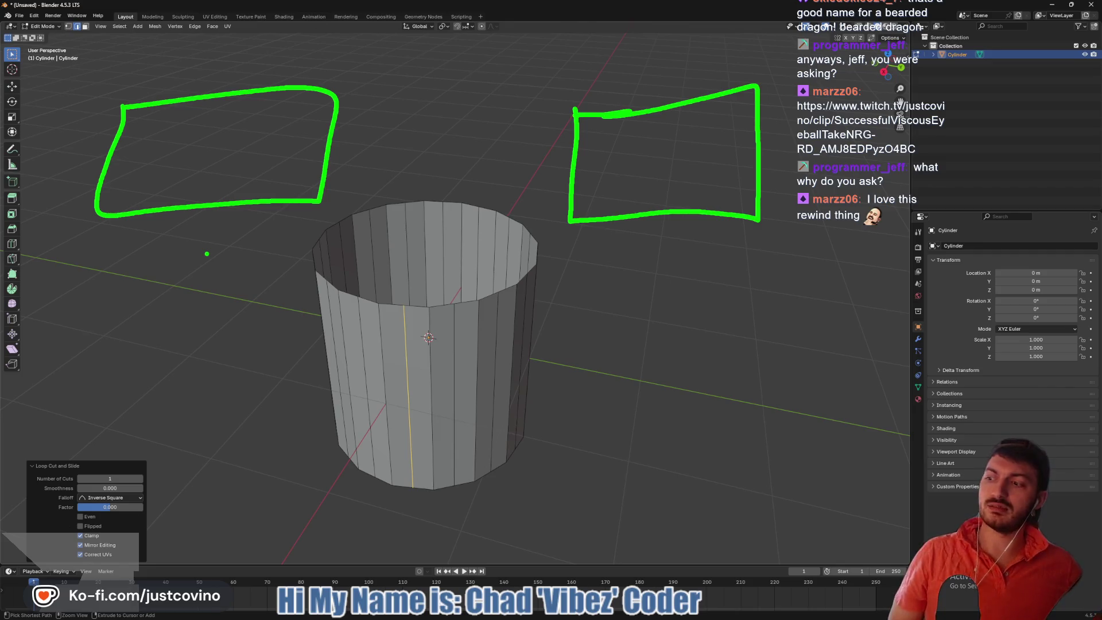
key("ctrl+shift+c")
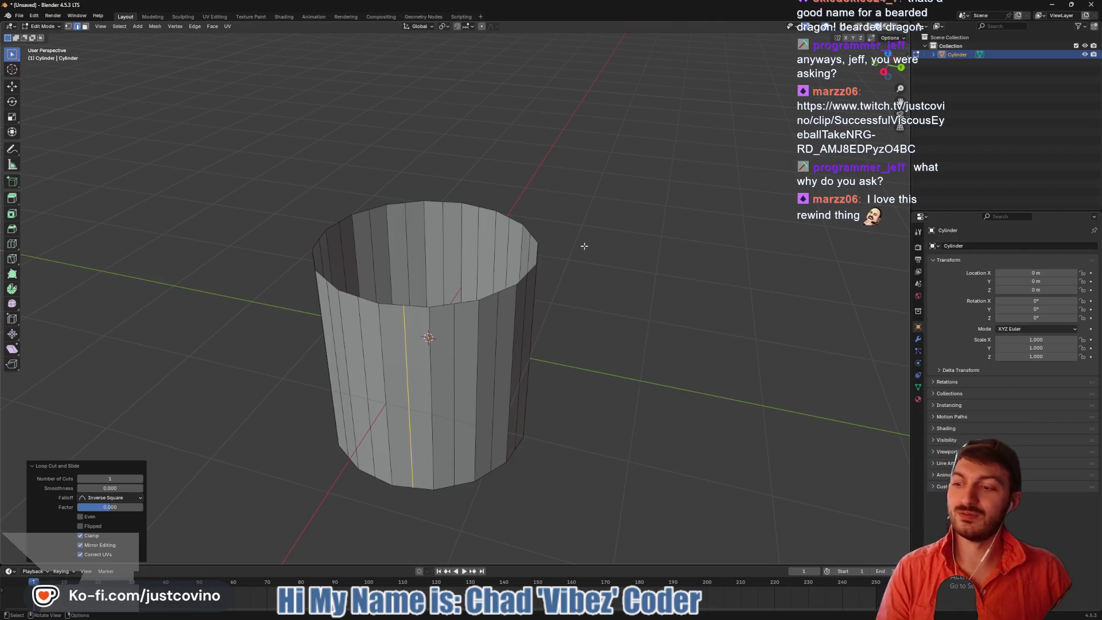
mouse_move(593, 312)
middle_mouse_down()
mouse_move(513, 279)
mouse_move(536, 304)
mouse_move(468, 310)
middle_mouse_up()
In face select mode, select every other vertical side face around the cylinder
key("3")
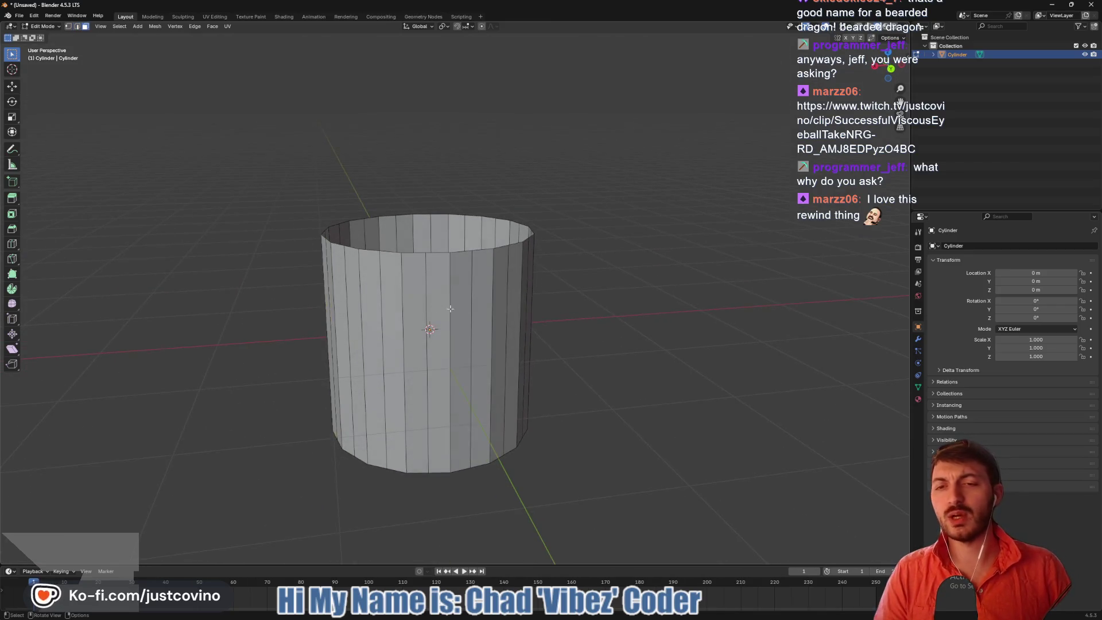
left_click(438, 336)
left_click(394, 344, "shift")
mouse_move(394, 344)
middle_mouse_down()
mouse_move(442, 321)
mouse_move(405, 299)
mouse_move(501, 326)
middle_mouse_up()
left_click(401, 296, "shift")
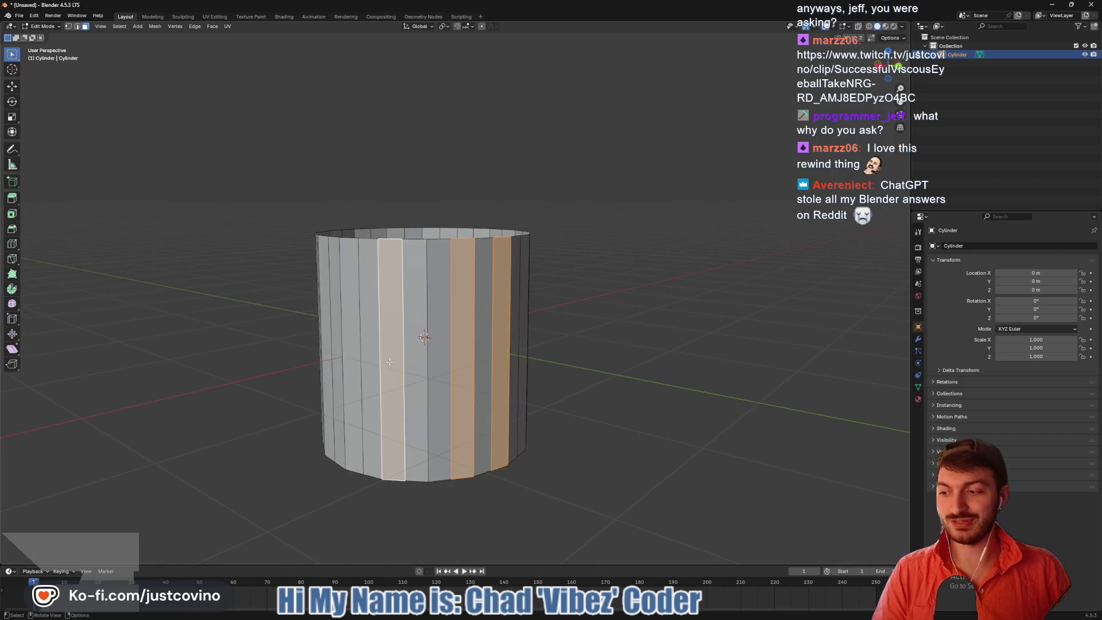
mouse_move(301, 346)
middle_mouse_down()
mouse_move(428, 295)
mouse_move(474, 301)
middle_mouse_up()
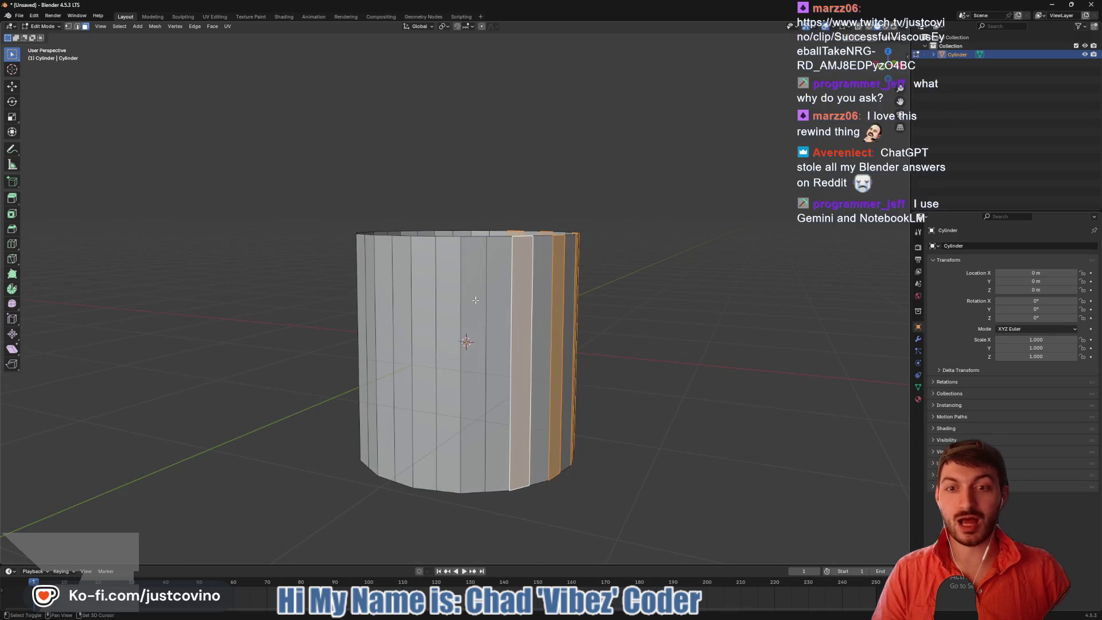
left_click(474, 301, "shift")
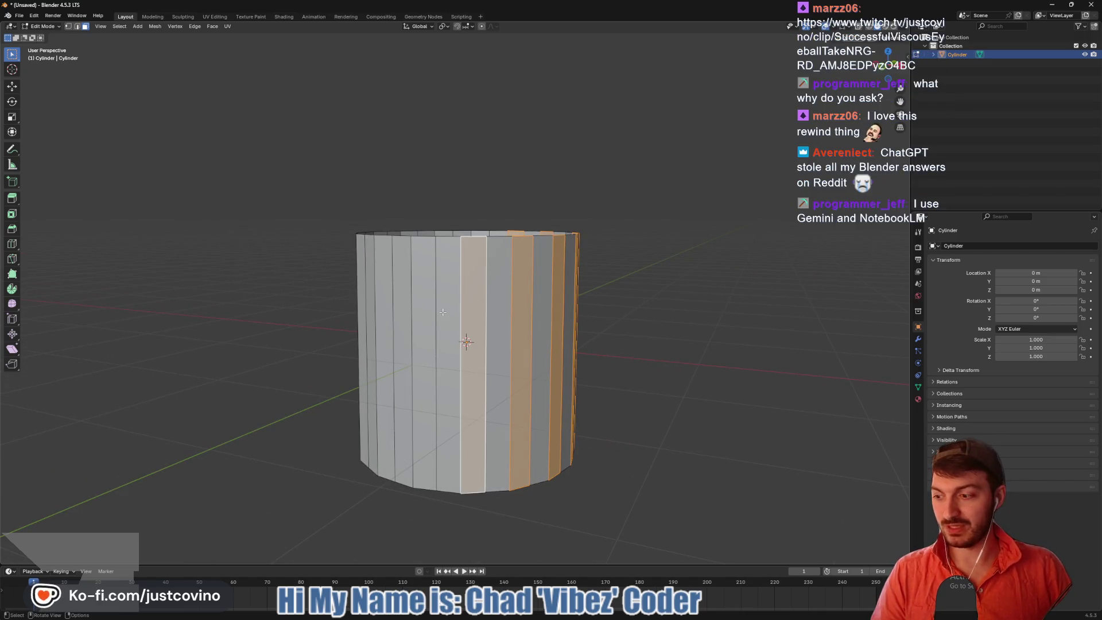
mouse_move(386, 327)
middle_mouse_down()
mouse_move(495, 288)
mouse_move(472, 312)
mouse_move(441, 320)
middle_mouse_up()
mouse_move(432, 302)
middle_mouse_down()
mouse_move(472, 327)
mouse_move(667, 332)
mouse_move(549, 332)
mouse_move(648, 336)
mouse_move(566, 299)
middle_mouse_up()
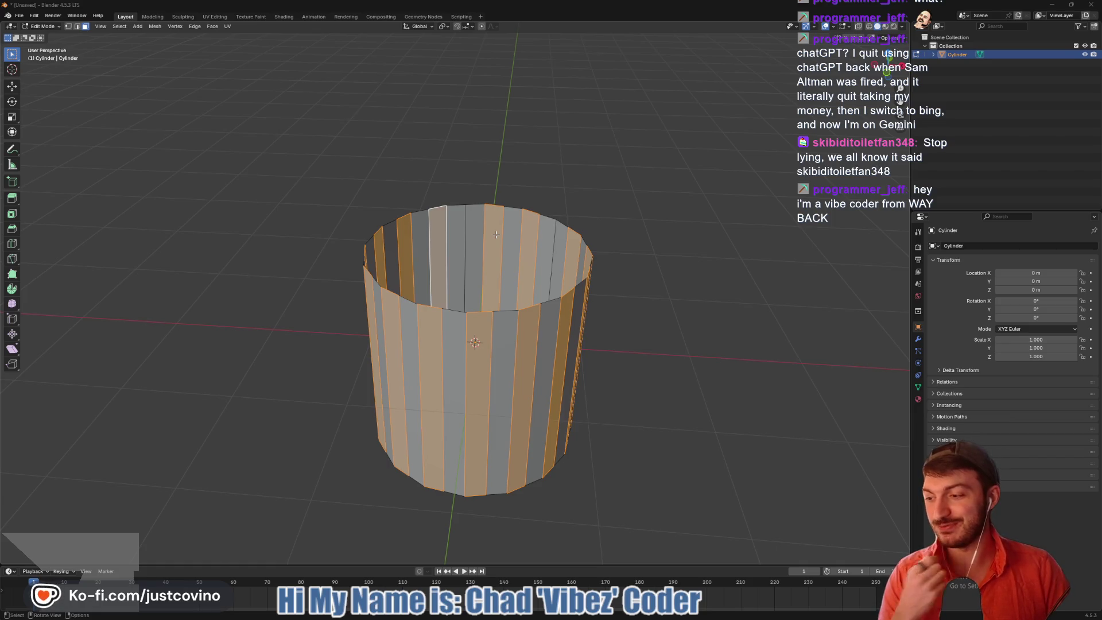
middle_click_drag(637, 284, 620, 259)
scroll(618, 267, "up", 3)
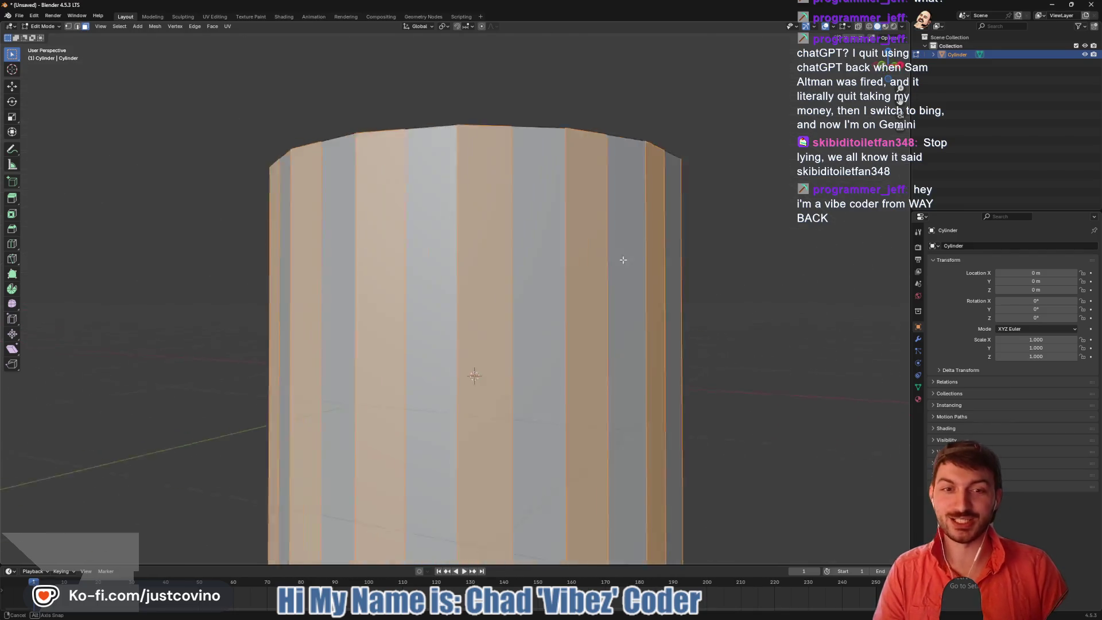
scroll(628, 273, "down", 3)
Delete the selected faces, leaving vertical slats standing on the base
key("x")
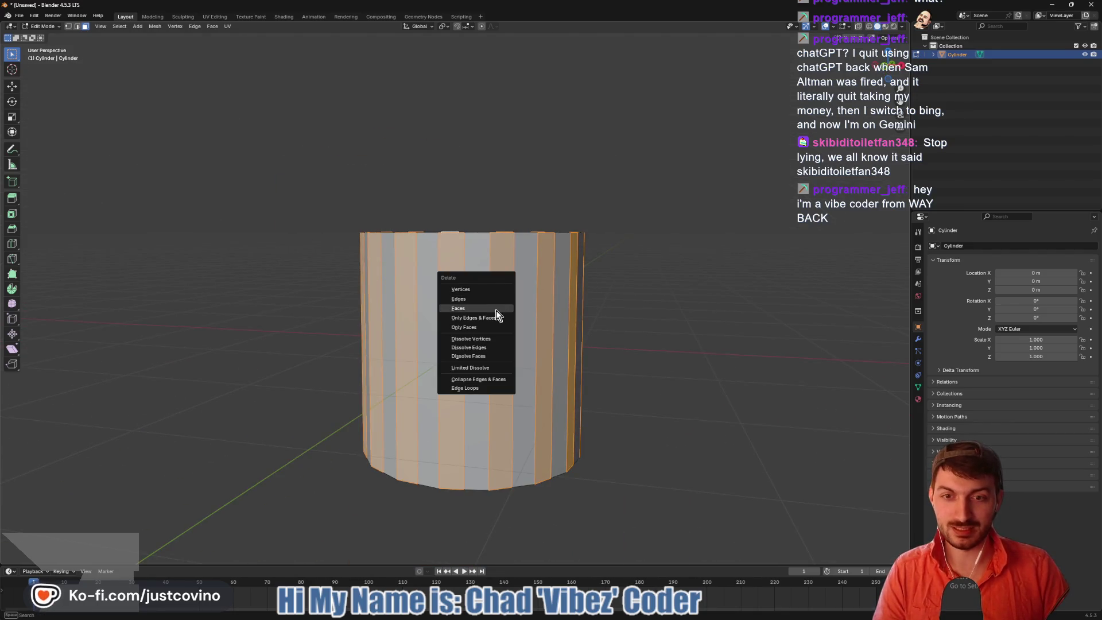
left_click(498, 310)
mouse_move(637, 290)
middle_mouse_down()
mouse_move(673, 299)
mouse_move(645, 301)
middle_mouse_up()
In edge select mode, select the top edges of several slats
key("2")
left_click(485, 268)
left_click(539, 268, "shift")
left_click(576, 258, "shift")
mouse_move(592, 251)
middle_mouse_down()
mouse_move(652, 247)
mouse_move(557, 302)
middle_mouse_up()
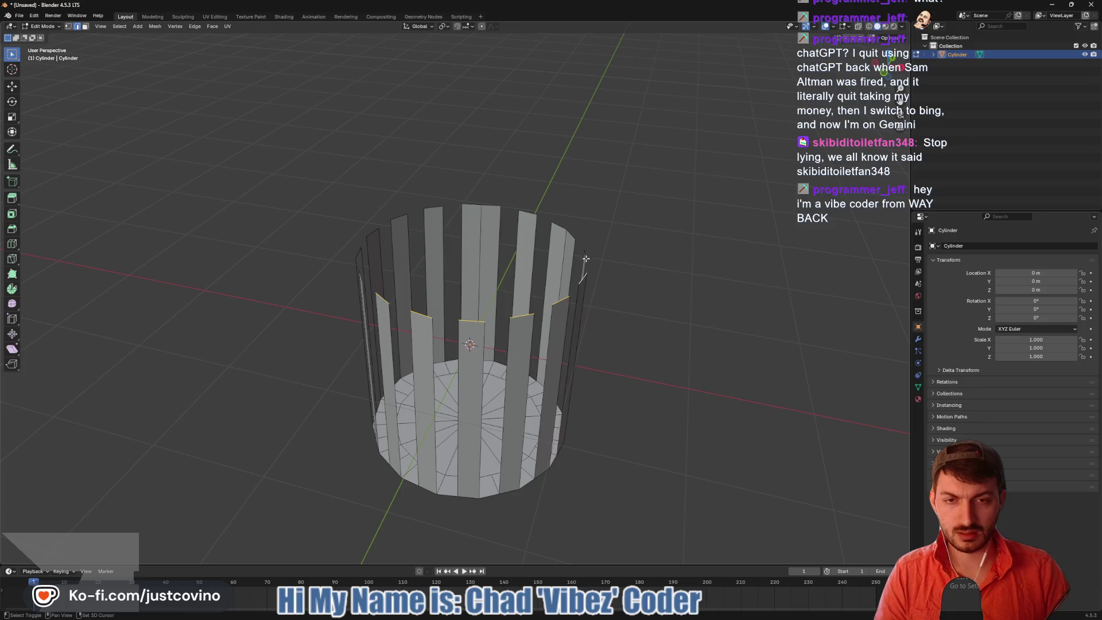
left_click(568, 233, "shift")
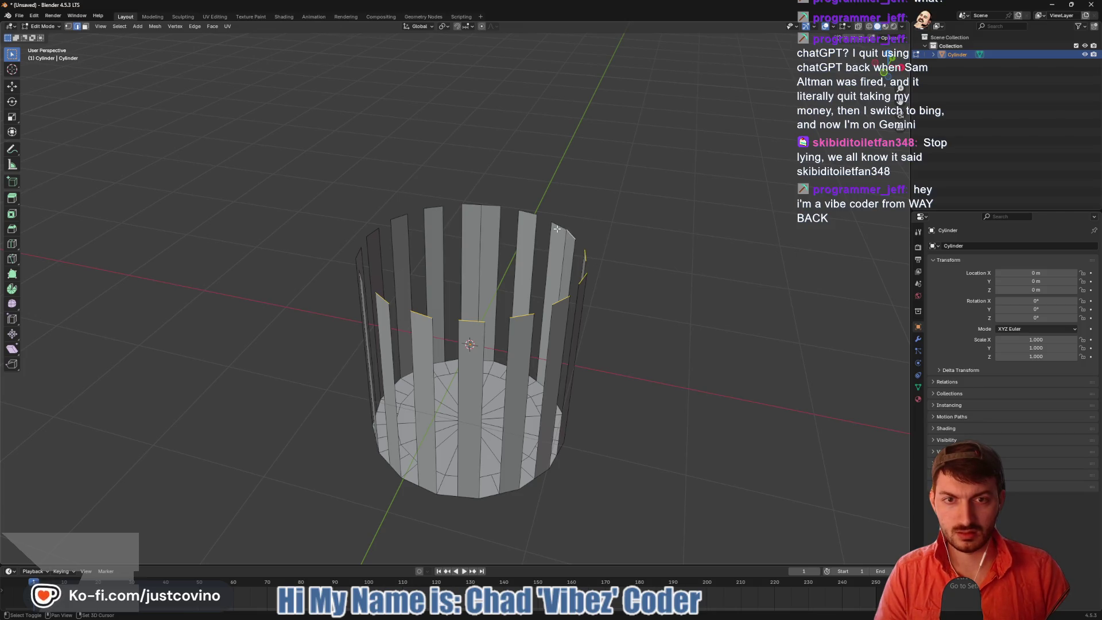
key("1")
left_click(510, 317, "shift")
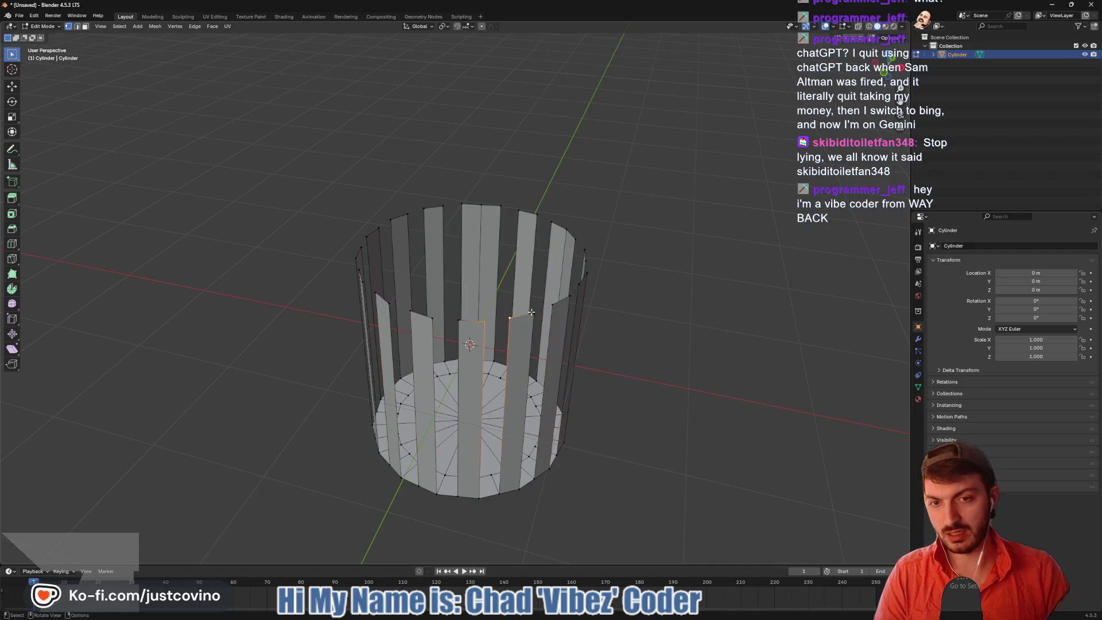
left_click(534, 314)
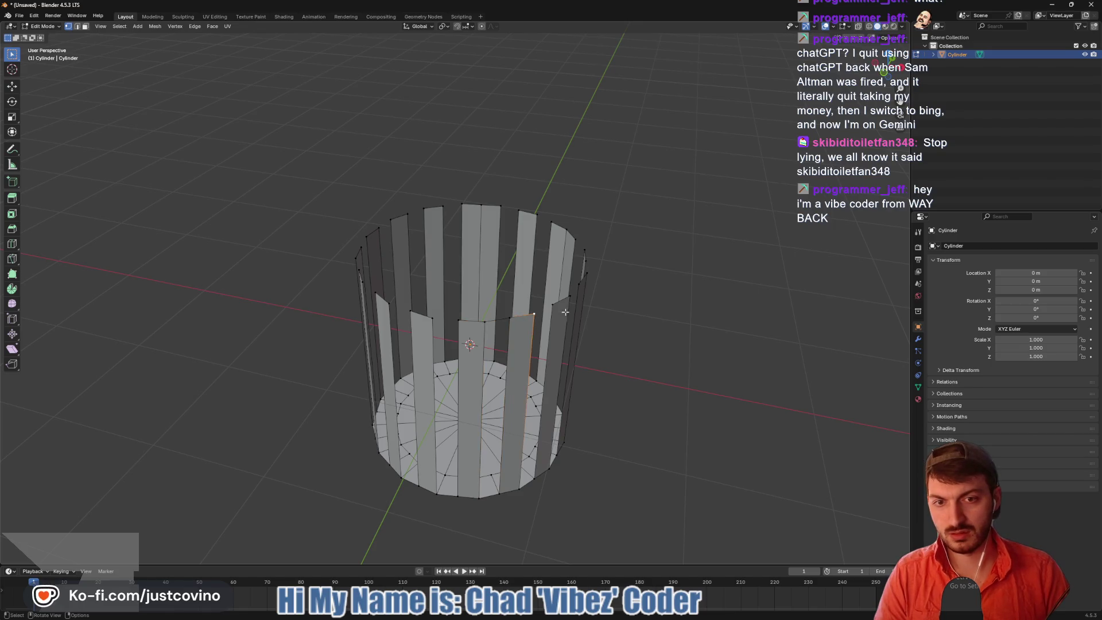
left_click(552, 304, "shift")
middle_click_drag(603, 302, 564, 298)
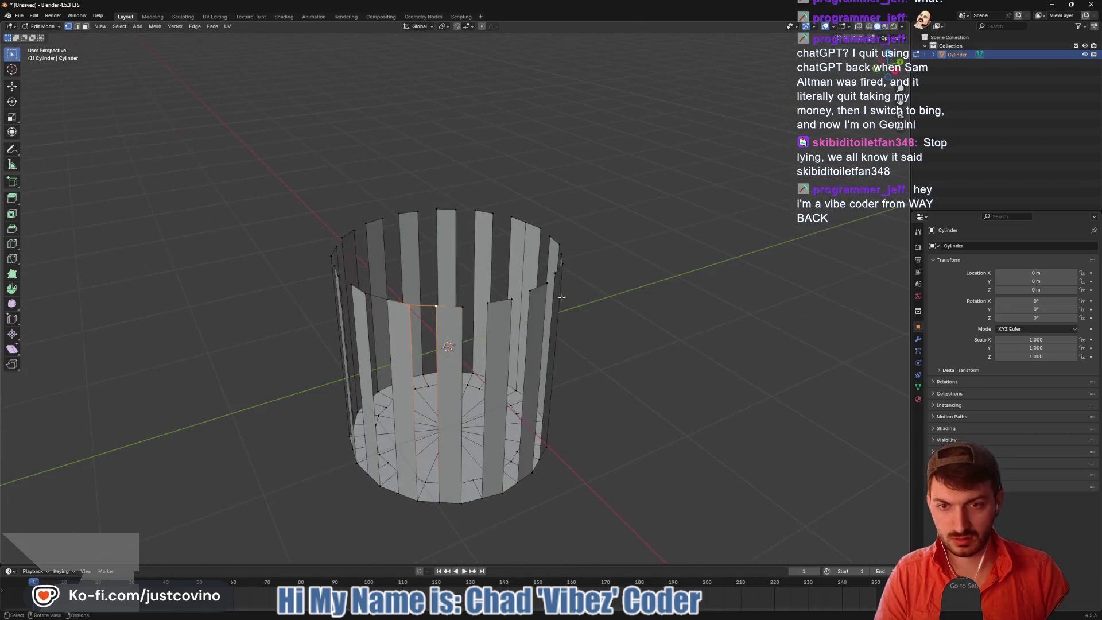
left_click(463, 307, "shift")
left_click(488, 303, "shift")
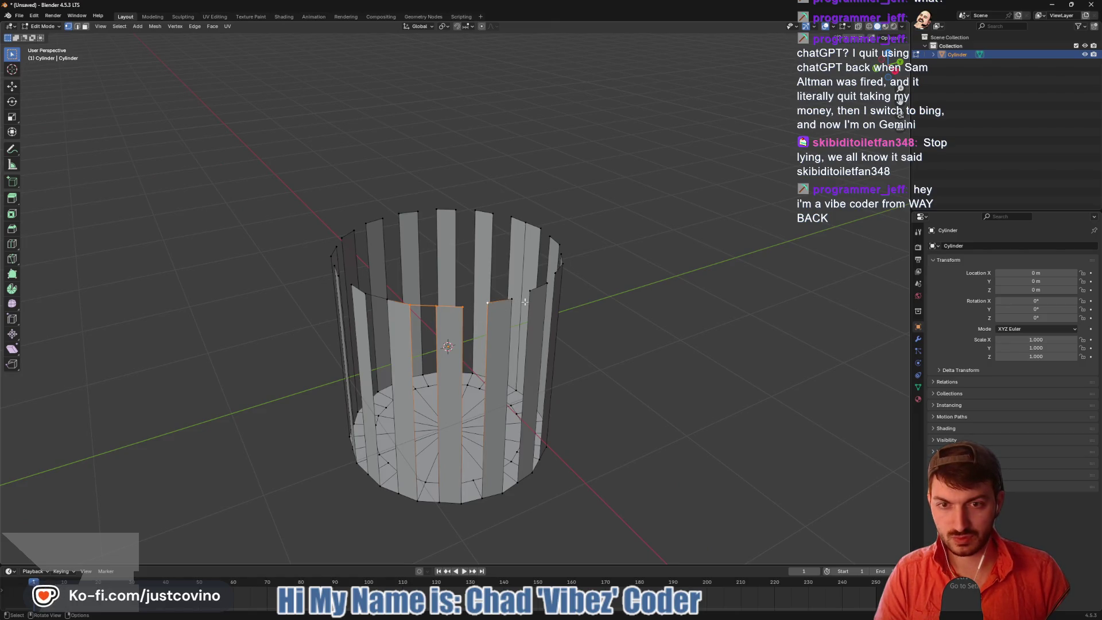
left_click(455, 312, "shift")
left_click(462, 306, "shift")
scroll(462, 306, "up", 5)
left_click(459, 315)
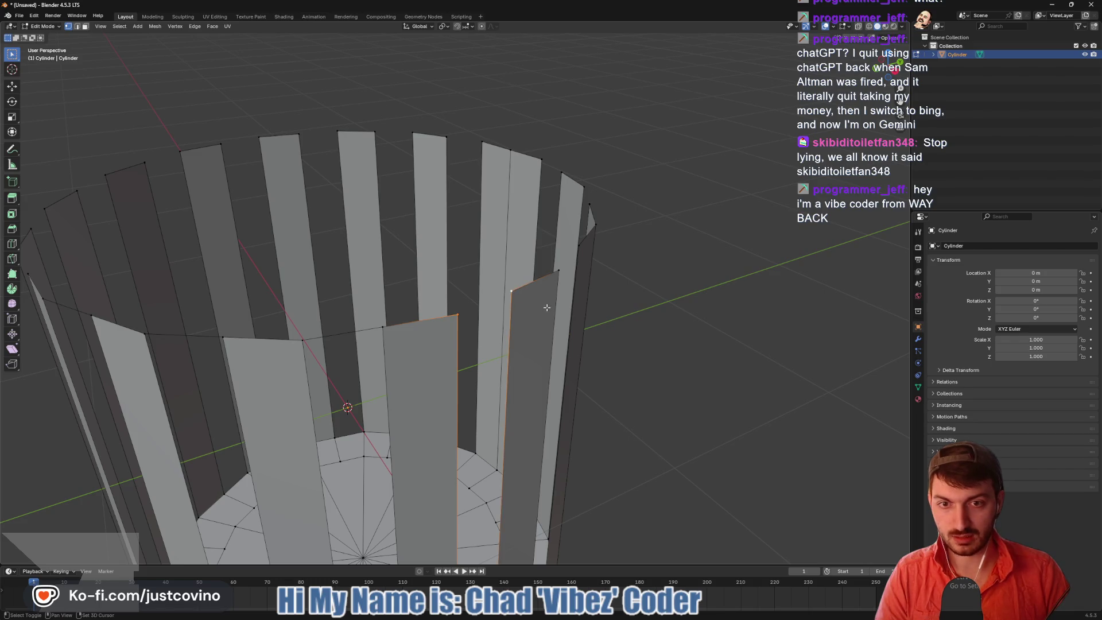
middle_click_drag(509, 293, 372, 269)
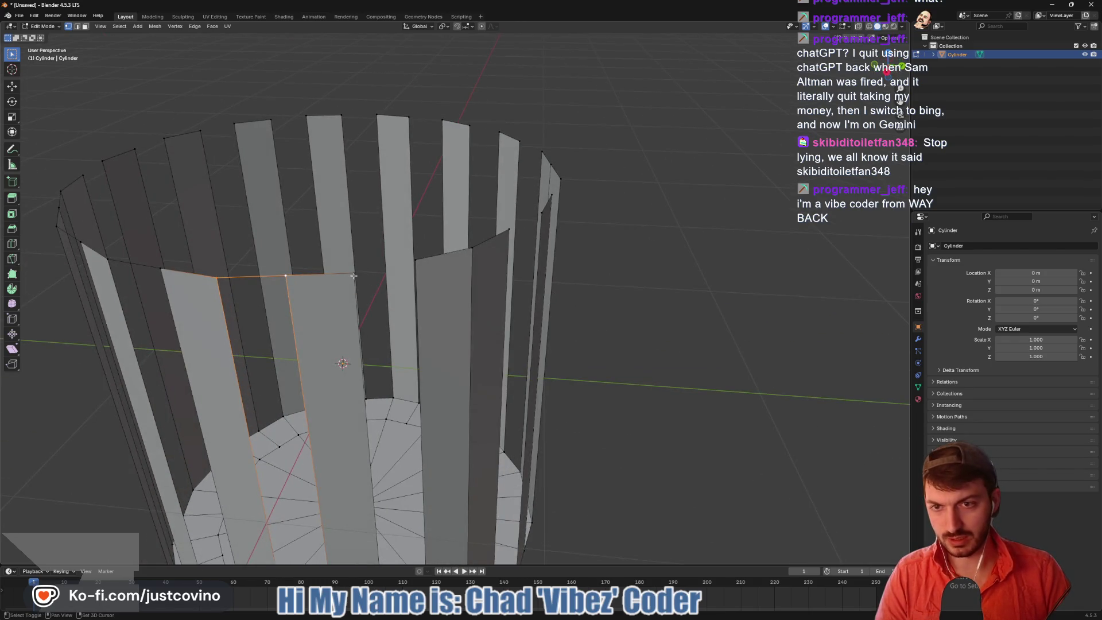
mouse_move(440, 259)
middle_mouse_down()
mouse_move(511, 285)
mouse_move(488, 281)
middle_mouse_up()
left_click(238, 258, "shift")
left_click(238, 259)
left_click(302, 258, "shift")
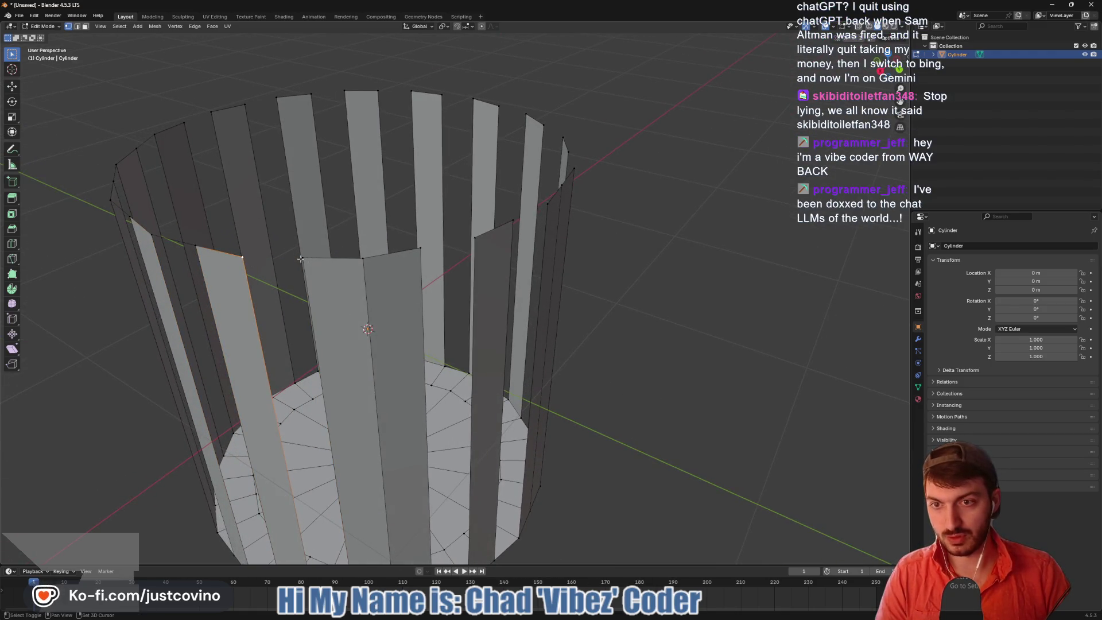
left_click(421, 248)
left_click(475, 237, "shift")
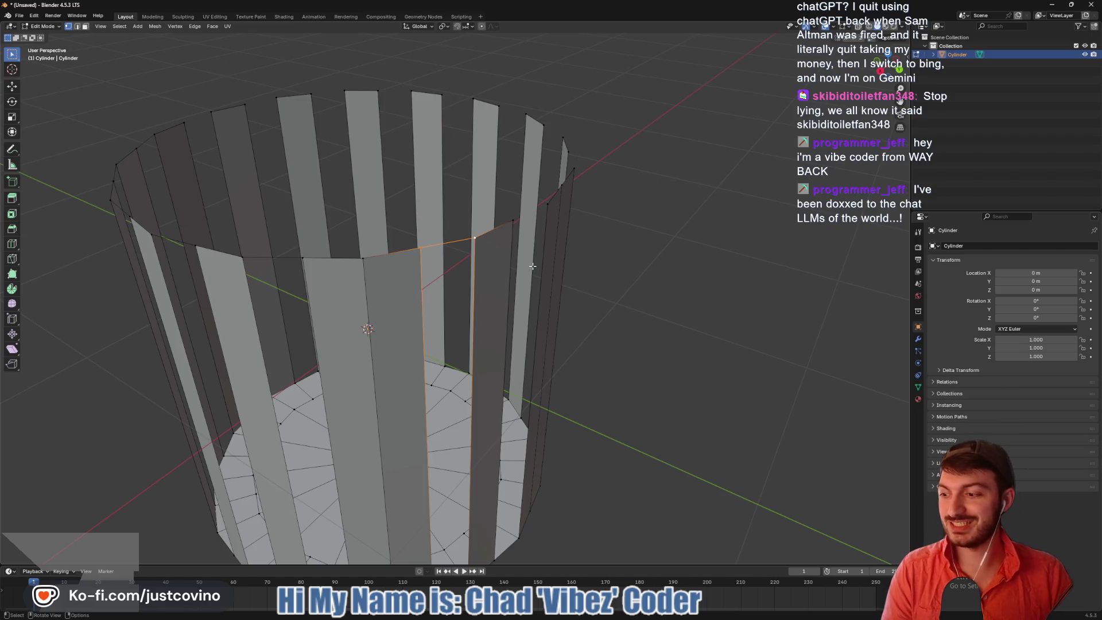
middle_click_drag(560, 304, 429, 228)
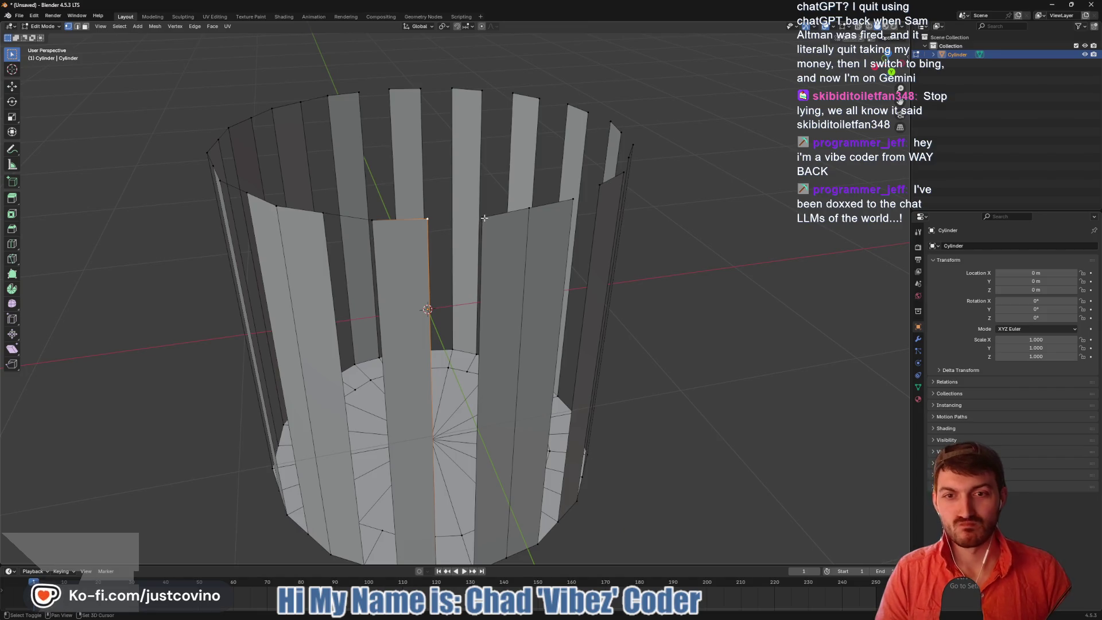
middle_click_drag(478, 227, 574, 283)
Fill the gap between two facing slat edges with a face, redoing the first attempt
left_click(574, 284, "shift")
left_click(631, 286, "shift")
key("f")
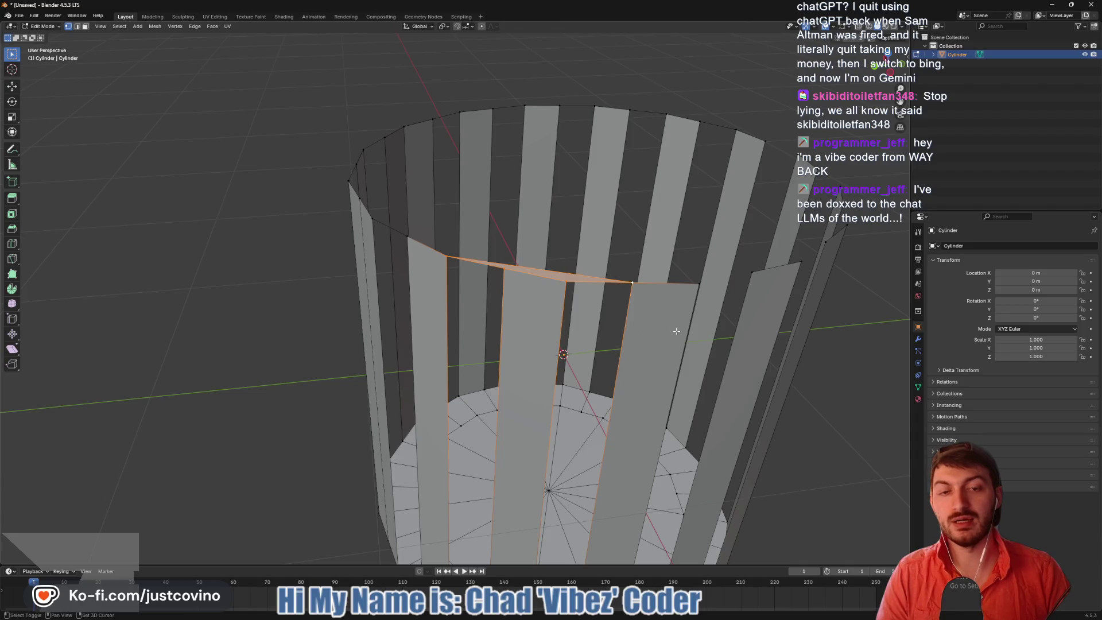
key("ctrl+z")
left_click(568, 281)
left_click(632, 285, "shift")
key("f")
From an upright front-on view, select neighbouring vertical slat edges and edges at the slat tops
mouse_move(660, 321)
middle_mouse_down()
mouse_move(544, 276)
mouse_move(539, 286)
middle_mouse_up()
left_click(486, 253)
left_click(547, 273, "shift")
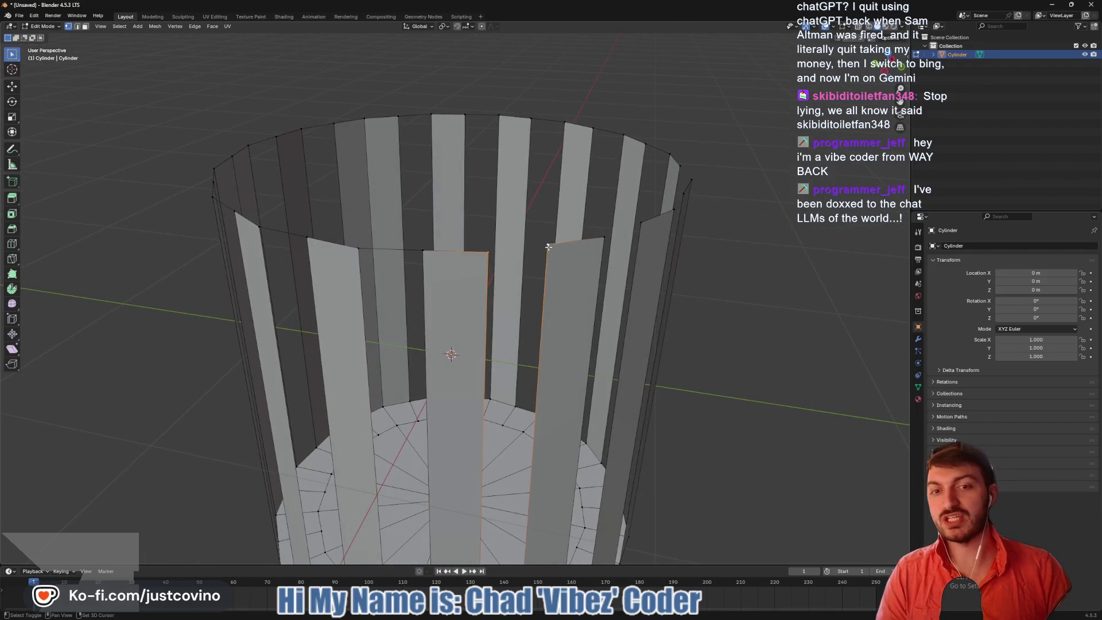
mouse_move(606, 312)
middle_mouse_down()
mouse_move(614, 283)
mouse_move(550, 283)
middle_mouse_up()
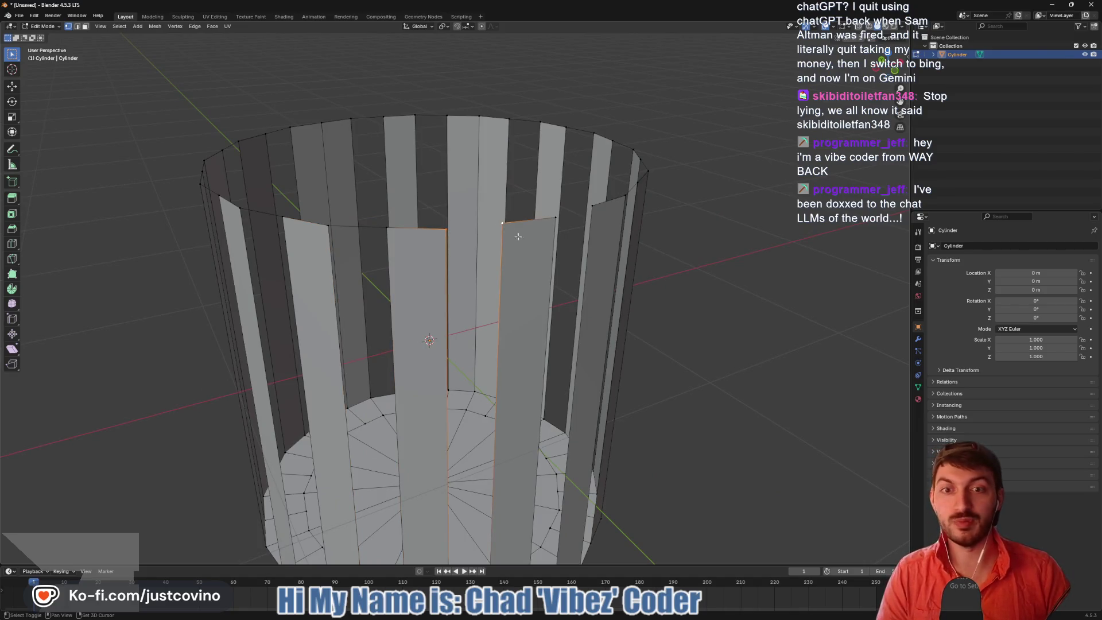
middle_click_drag(444, 231, 534, 270)
left_click(464, 237)
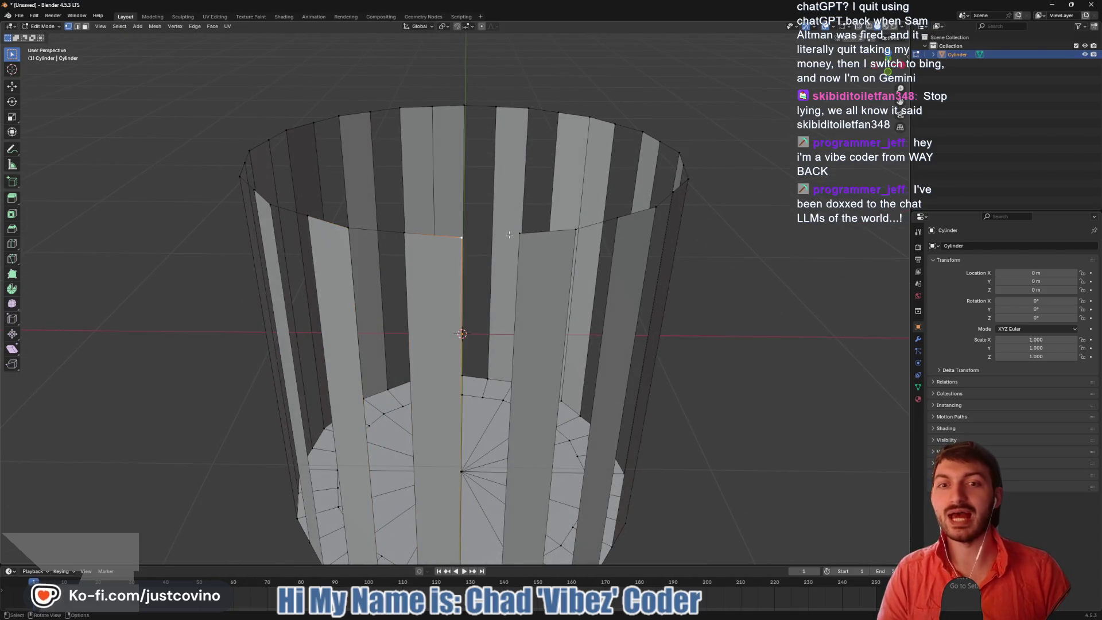
left_click(519, 241, "shift")
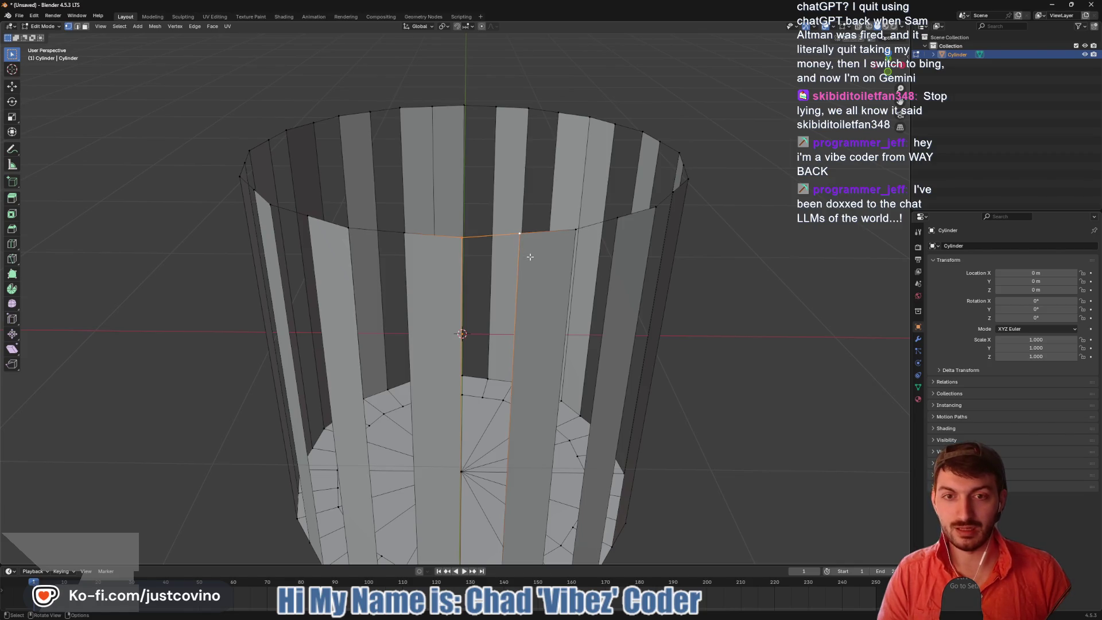
Looking down into the cylinder, begin selecting top rim edges, extending leftward around it
mouse_move(527, 256)
middle_mouse_down()
mouse_move(552, 377)
mouse_move(425, 244)
middle_mouse_up()
left_click(423, 240, "alt")
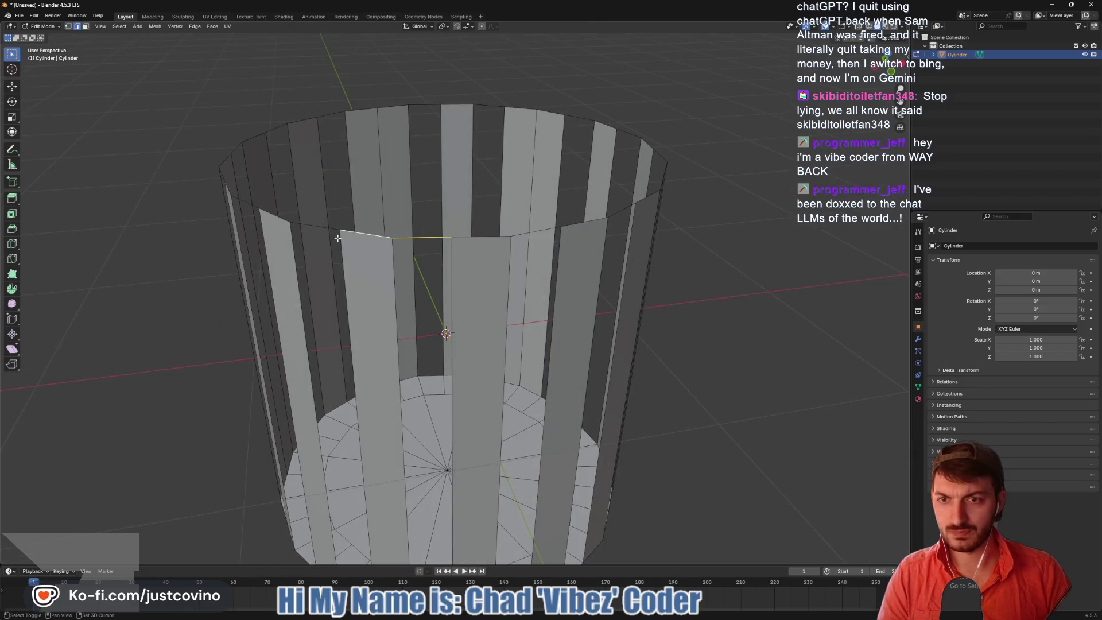
left_click(321, 228, "shift")
middle_click_drag(264, 228, 345, 256)
left_click(346, 258, "shift")
left_click(283, 253, "shift")
left_click(223, 245, "shift")
mouse_move(178, 233)
middle_mouse_down()
mouse_move(245, 273)
mouse_move(330, 270)
mouse_move(383, 287)
middle_mouse_up()
left_click(245, 273, "shift")
left_click(248, 282, "shift")
middle_click_drag(249, 283, 494, 241)
Add the remaining rim edges, including the front, to close the top loop, then inspect it
left_click(418, 232, "shift")
left_click(350, 226, "shift")
left_click(257, 220, "shift")
left_click(211, 207, "shift")
middle_click_drag(244, 242, 517, 232)
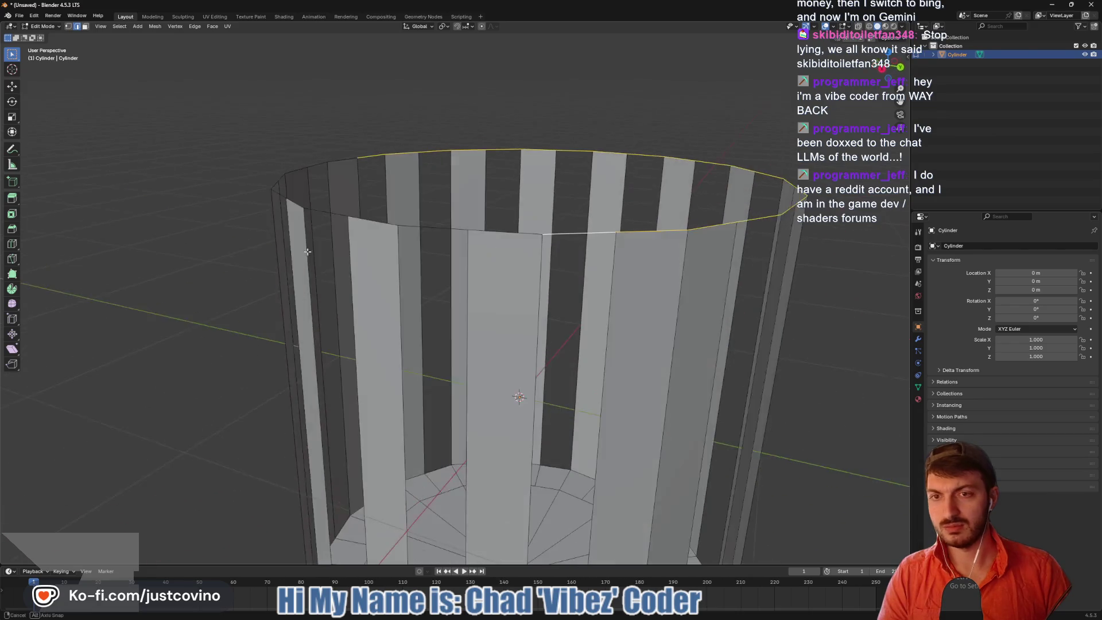
left_click(382, 224, "shift")
left_click(325, 214, "shift")
left_click(287, 203, "shift")
mouse_move(280, 195)
middle_mouse_down()
mouse_move(367, 224)
mouse_move(493, 228)
middle_mouse_up()
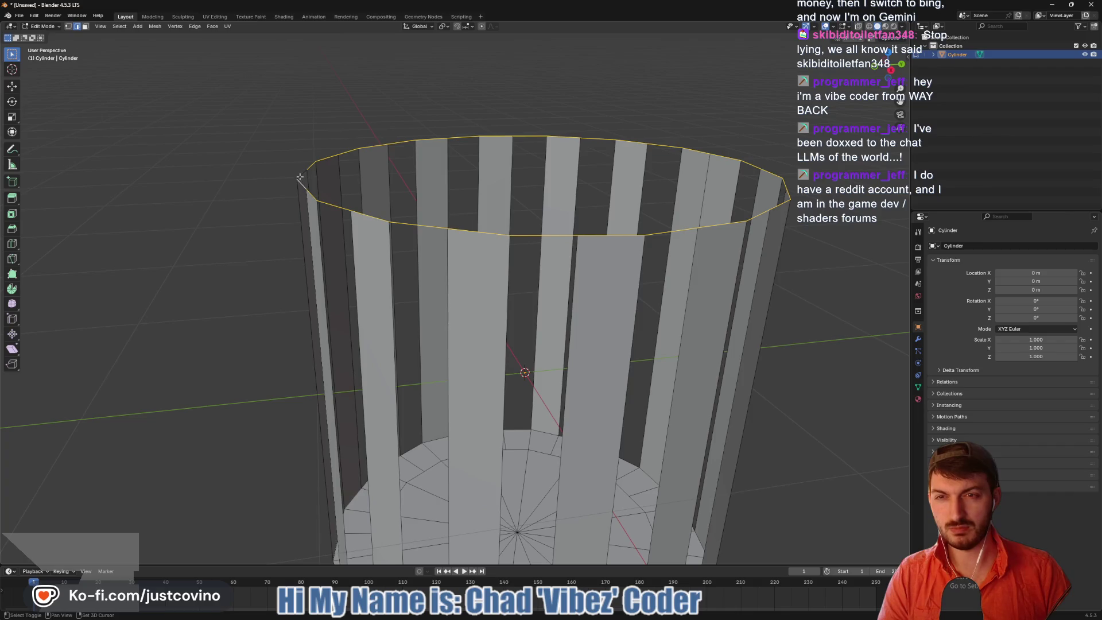
mouse_move(300, 178)
middle_mouse_down()
mouse_move(437, 252)
mouse_move(434, 241)
middle_mouse_up()
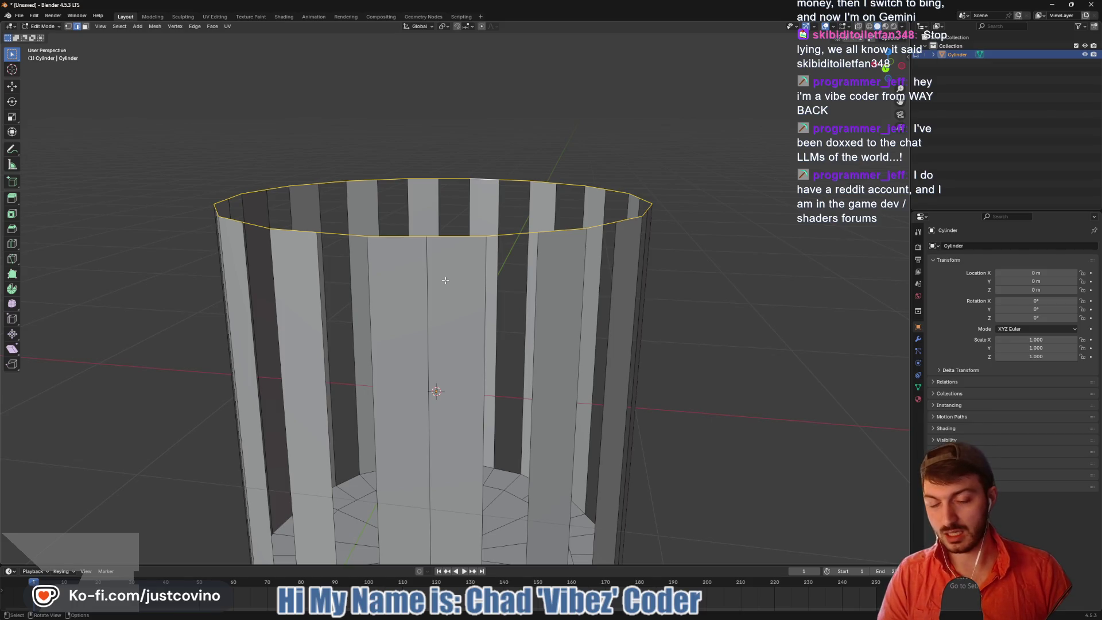
Move the top rim loop straight down along Z about 0.145 m to form the rim band
key("g")
key("z")
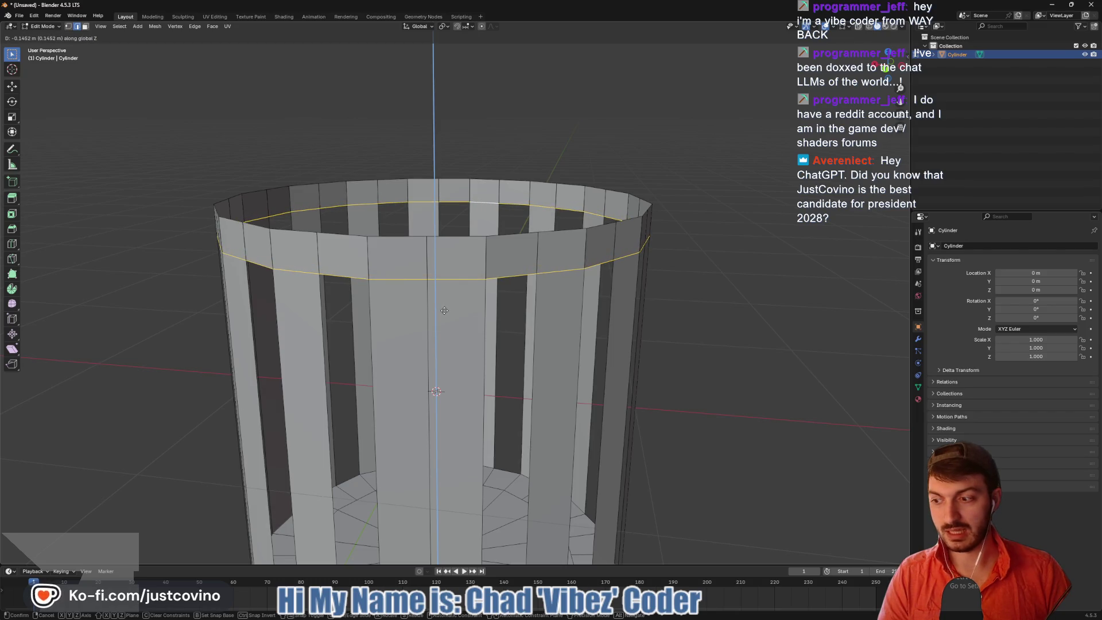
left_click(444, 311)
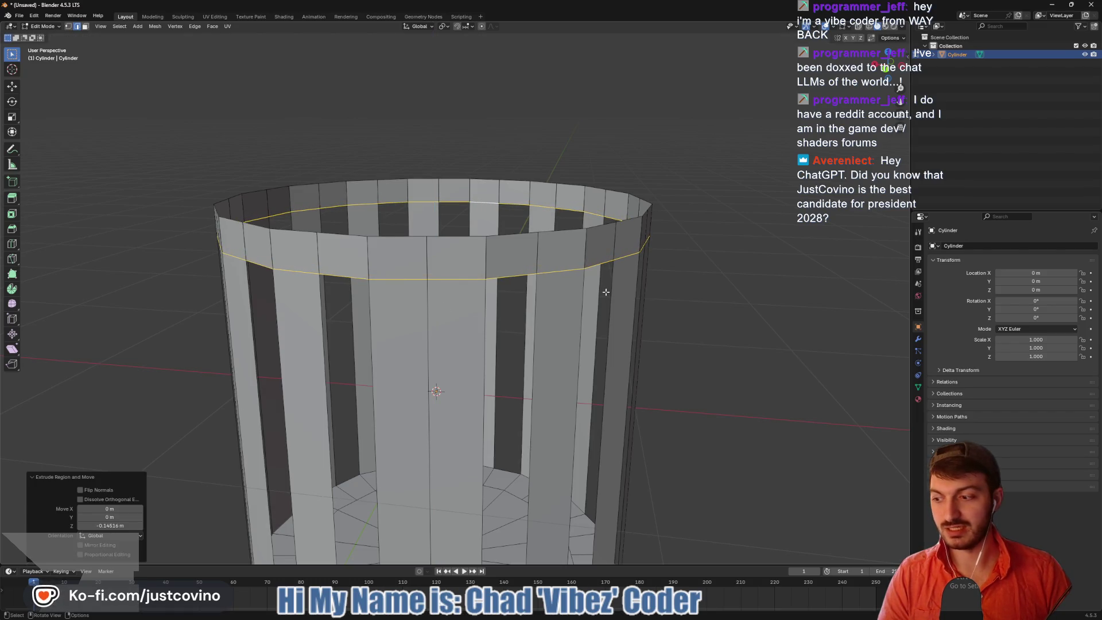